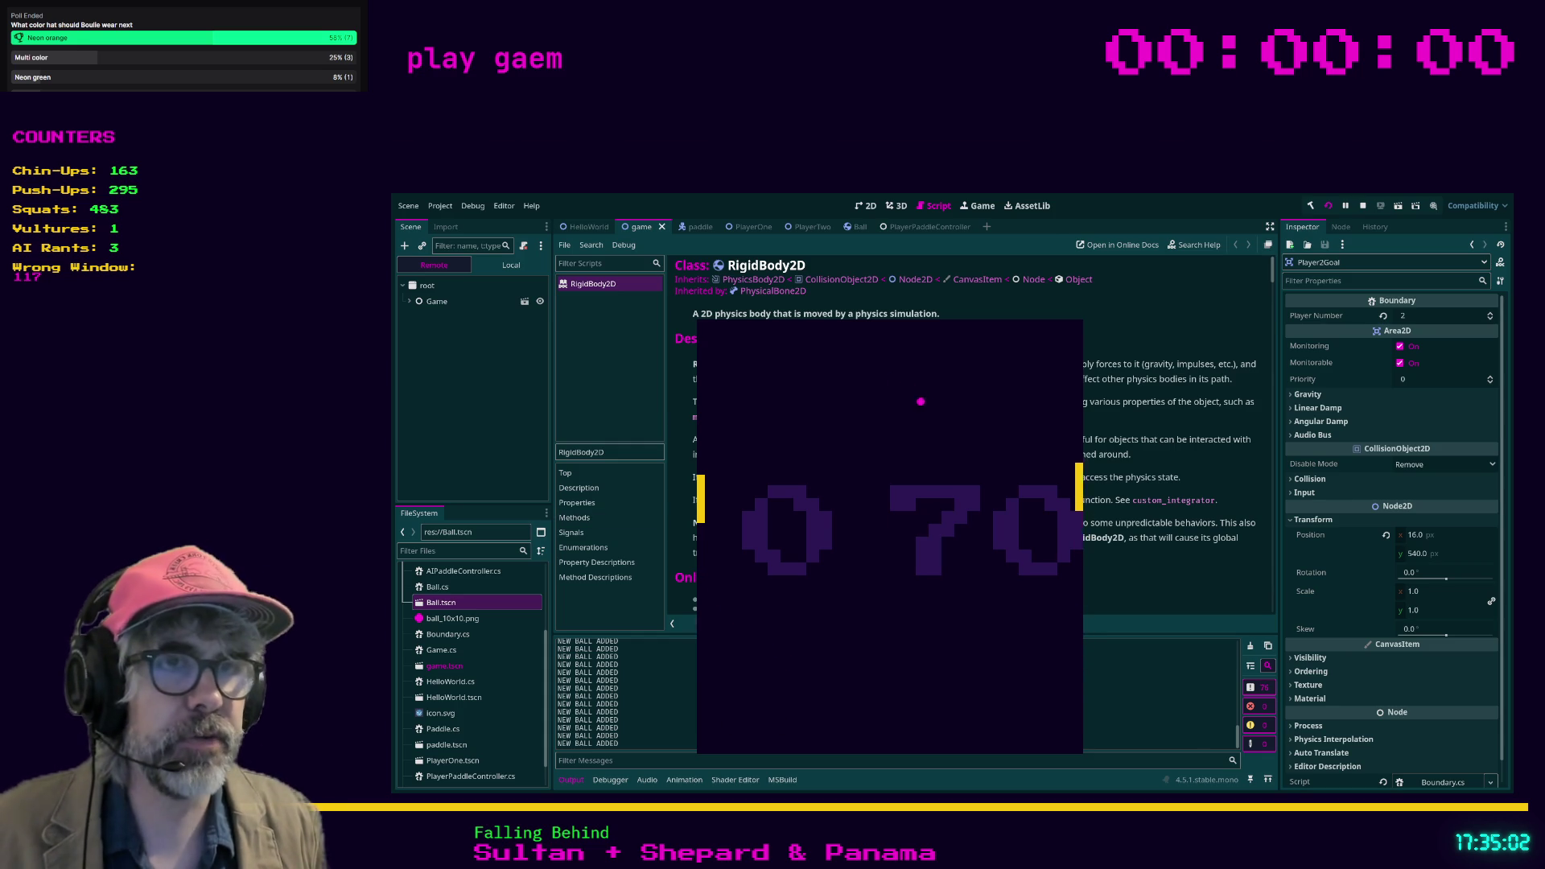
Step: Check the Discord chat in the browser, then hide it to return to Godot
{"action": "key", "text": "alt+Tab"}
{"action": "left_click", "coordinate": [449, 152]}
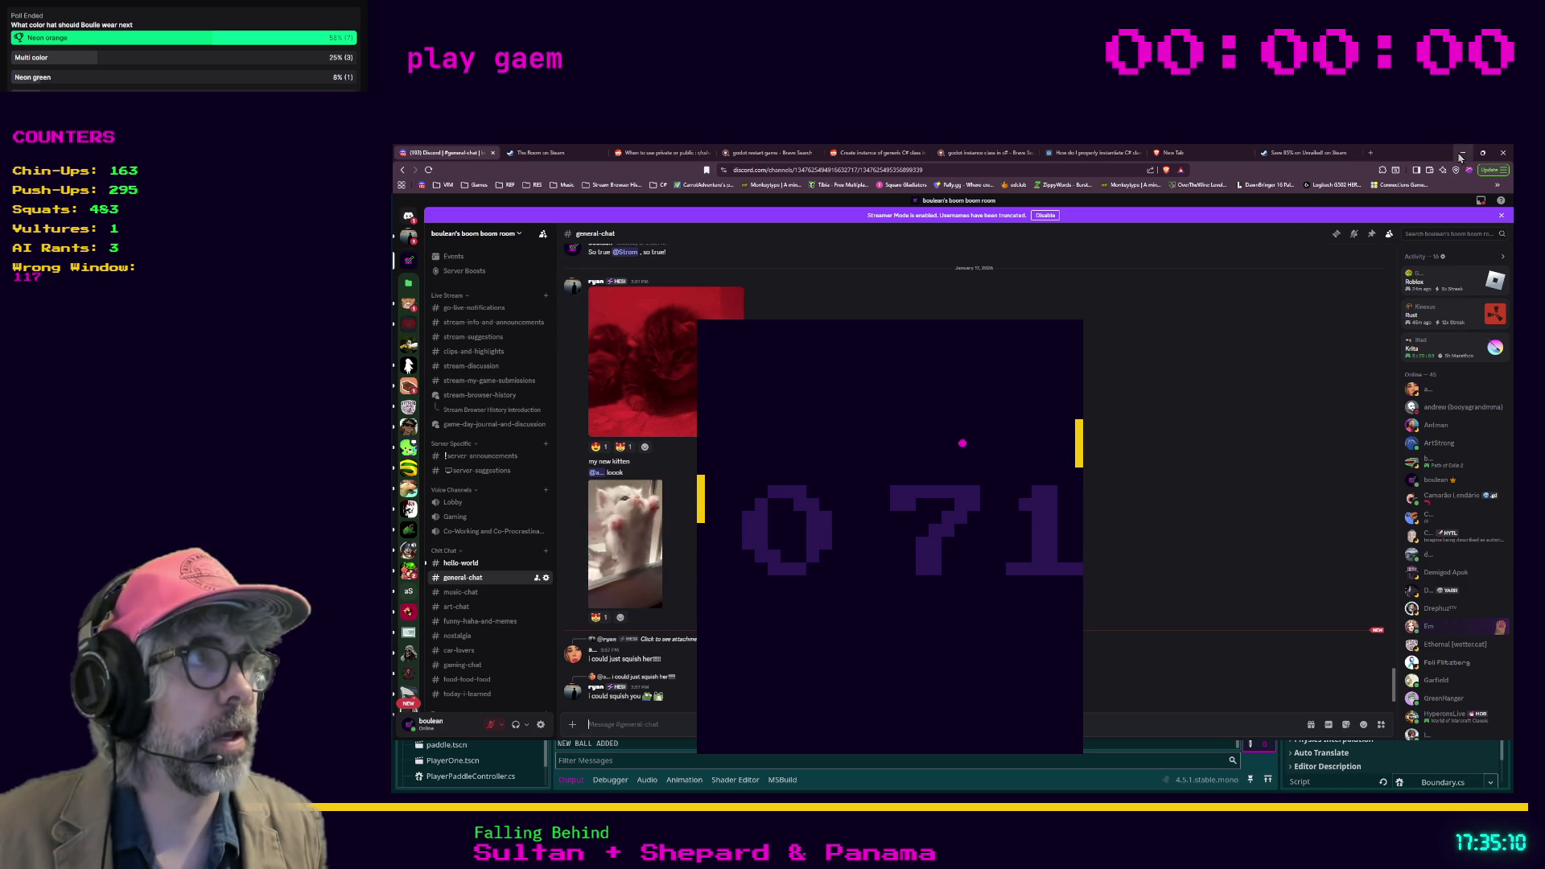
{"action": "left_click", "coordinate": [1463, 152]}
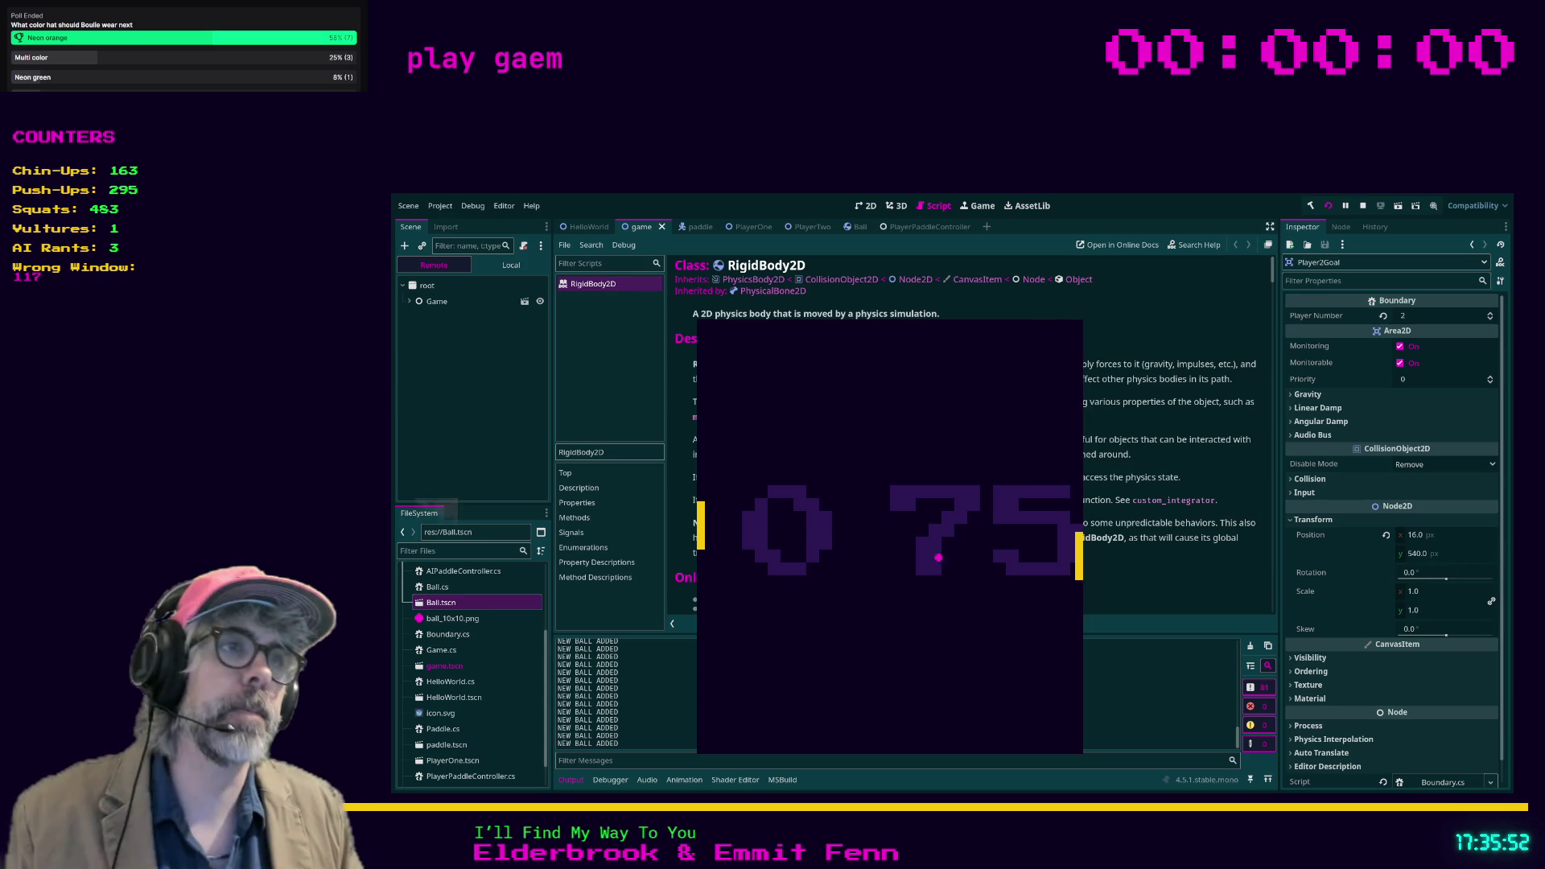
Step: Stop the running game and open Boundary.cs from Rider's Solution tree
{"action": "key", "text": "F8"}
{"action": "key", "text": "alt+Tab"}
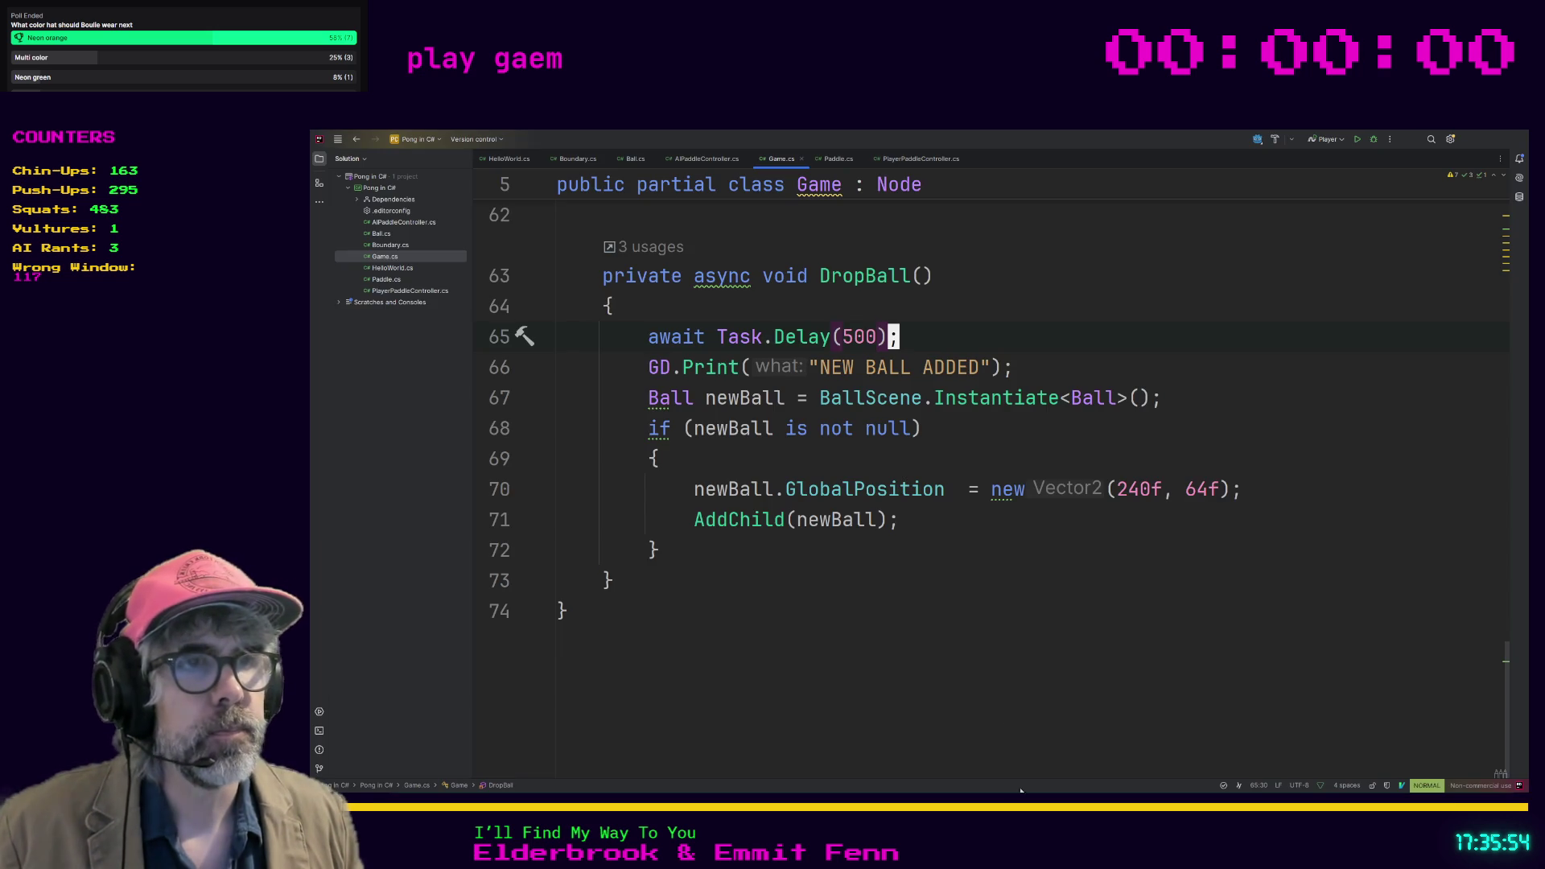
{"action": "double_click", "coordinate": [395, 246]}
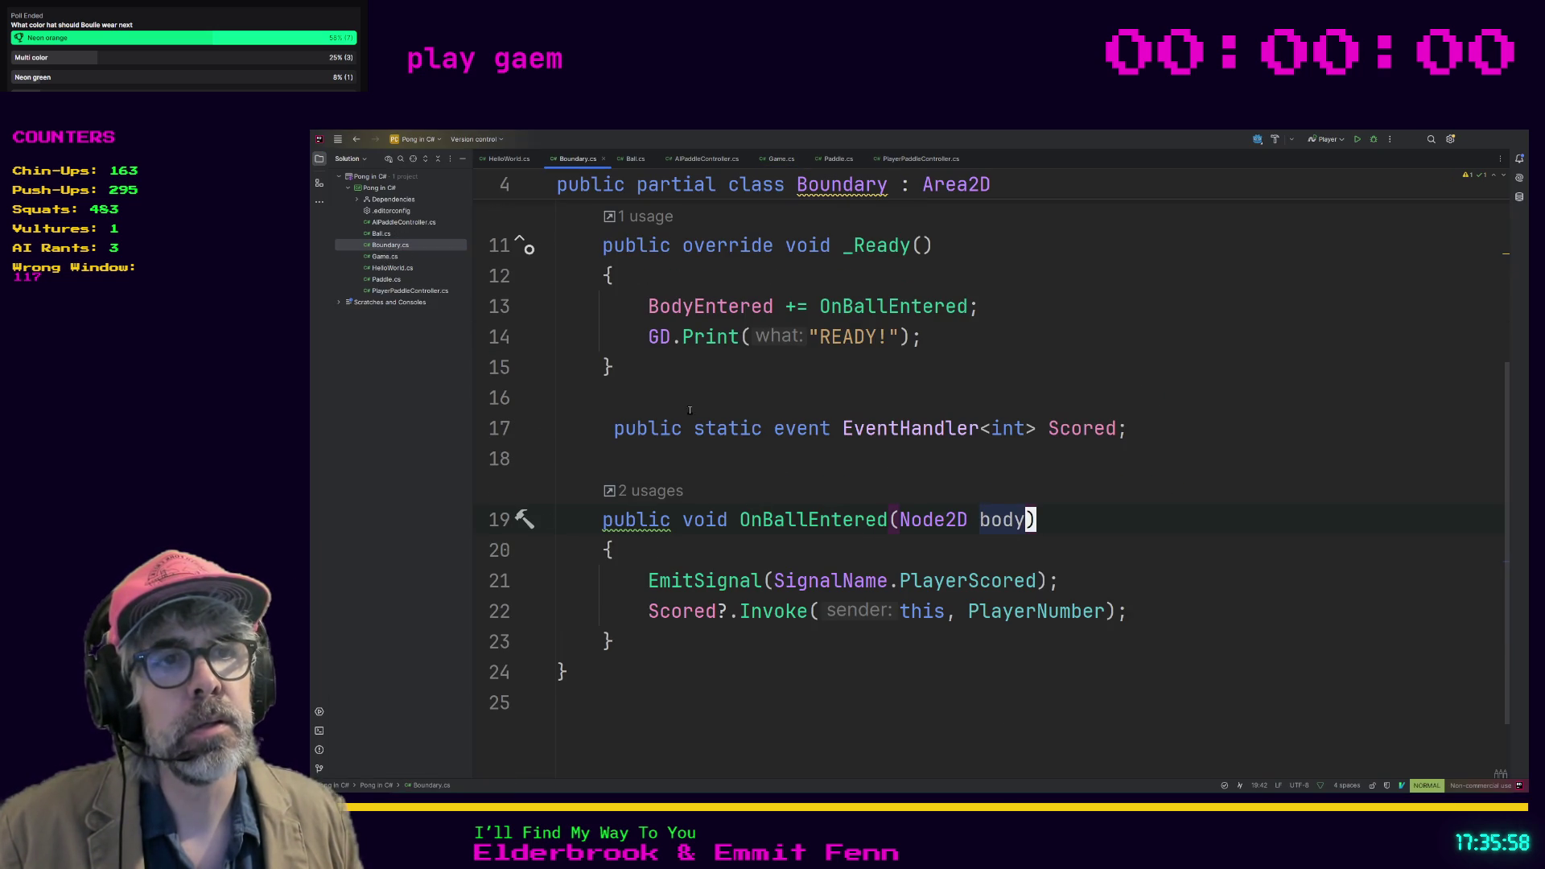
{"action": "scroll", "coordinate": [808, 516], "scroll_direction": "down", "scroll_amount": 1}
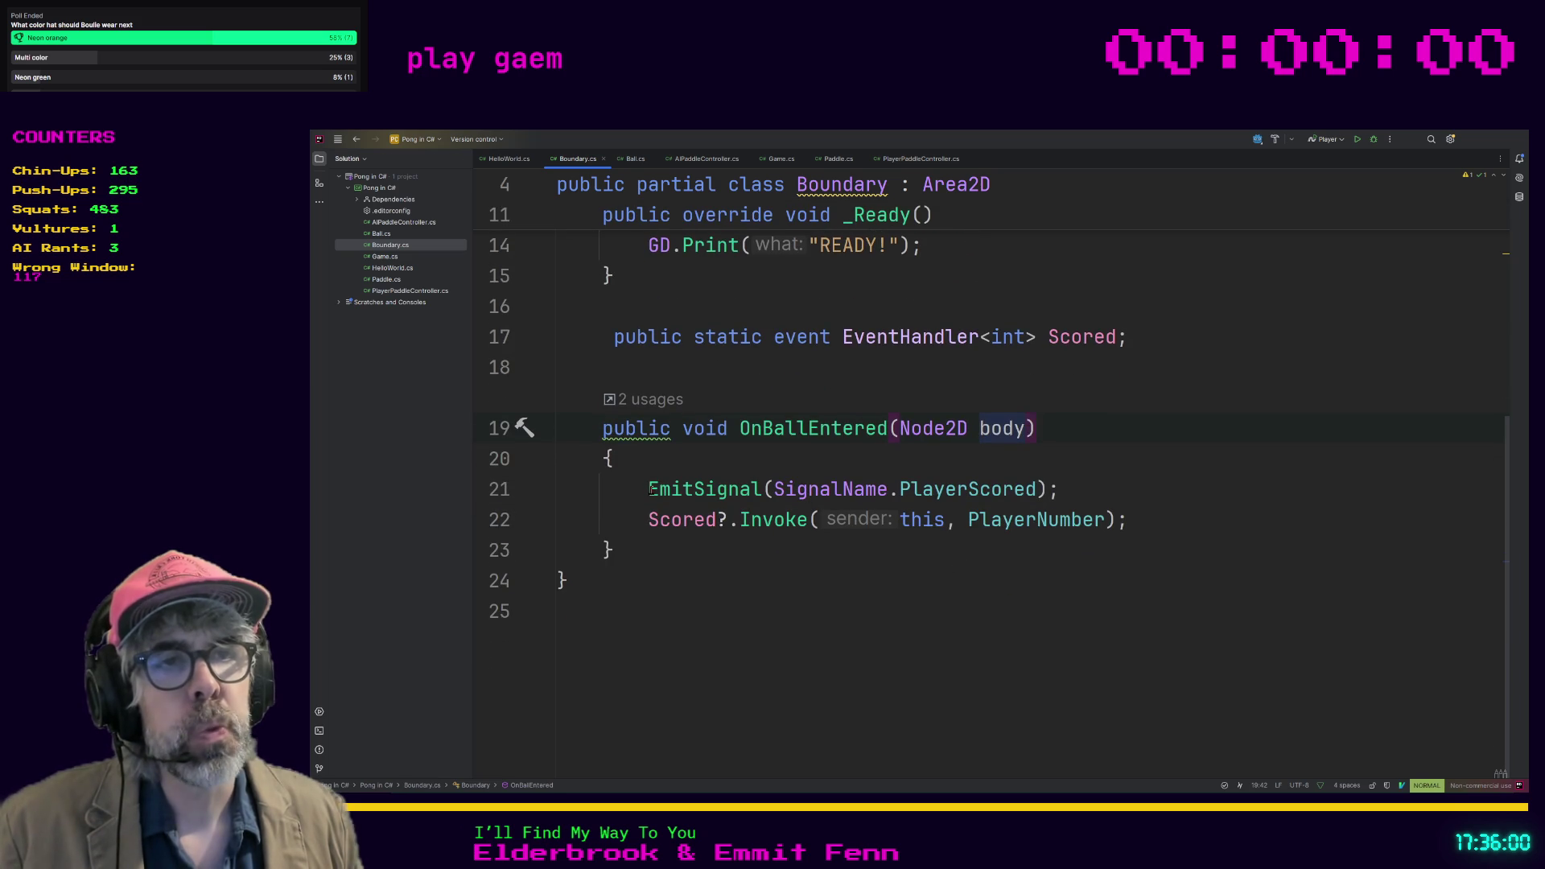
Step: Delete the EmitSignal(SignalName.PlayerScored) line so OnBallEntered only invokes Scored
{"action": "left_click_drag", "start_coordinate": [644, 489], "coordinate": [873, 489]}
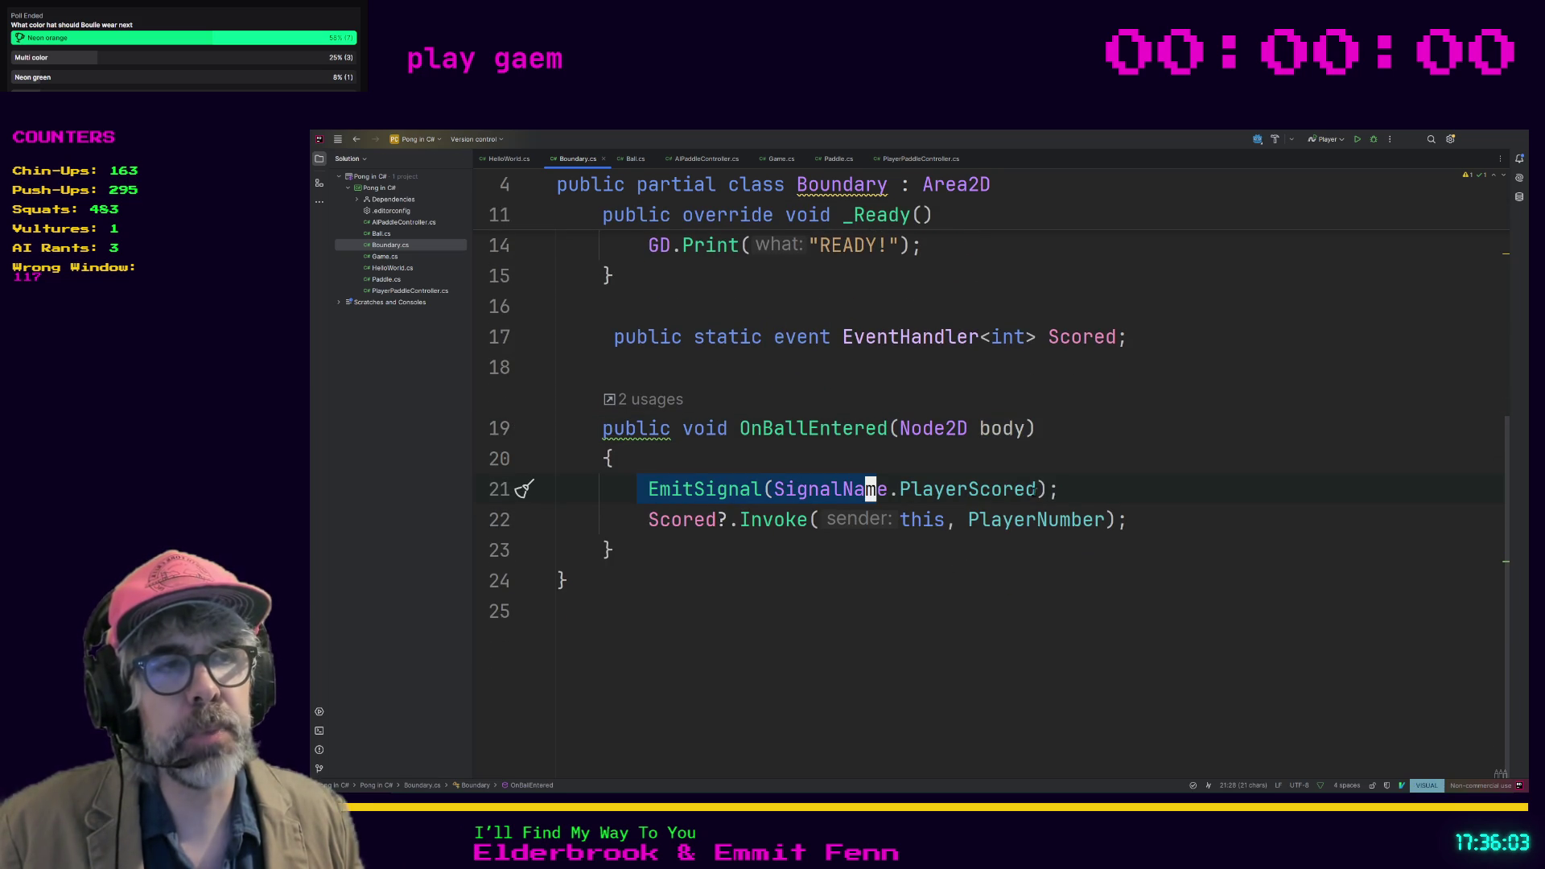
{"action": "left_click", "coordinate": [1113, 488]}
{"action": "mouse_move", "coordinate": [1142, 521]}
{"action": "left_mouse_down"}
{"action": "mouse_move", "coordinate": [624, 519]}
{"action": "mouse_move", "coordinate": [579, 483]}
{"action": "mouse_move", "coordinate": [574, 512]}
{"action": "left_mouse_up"}
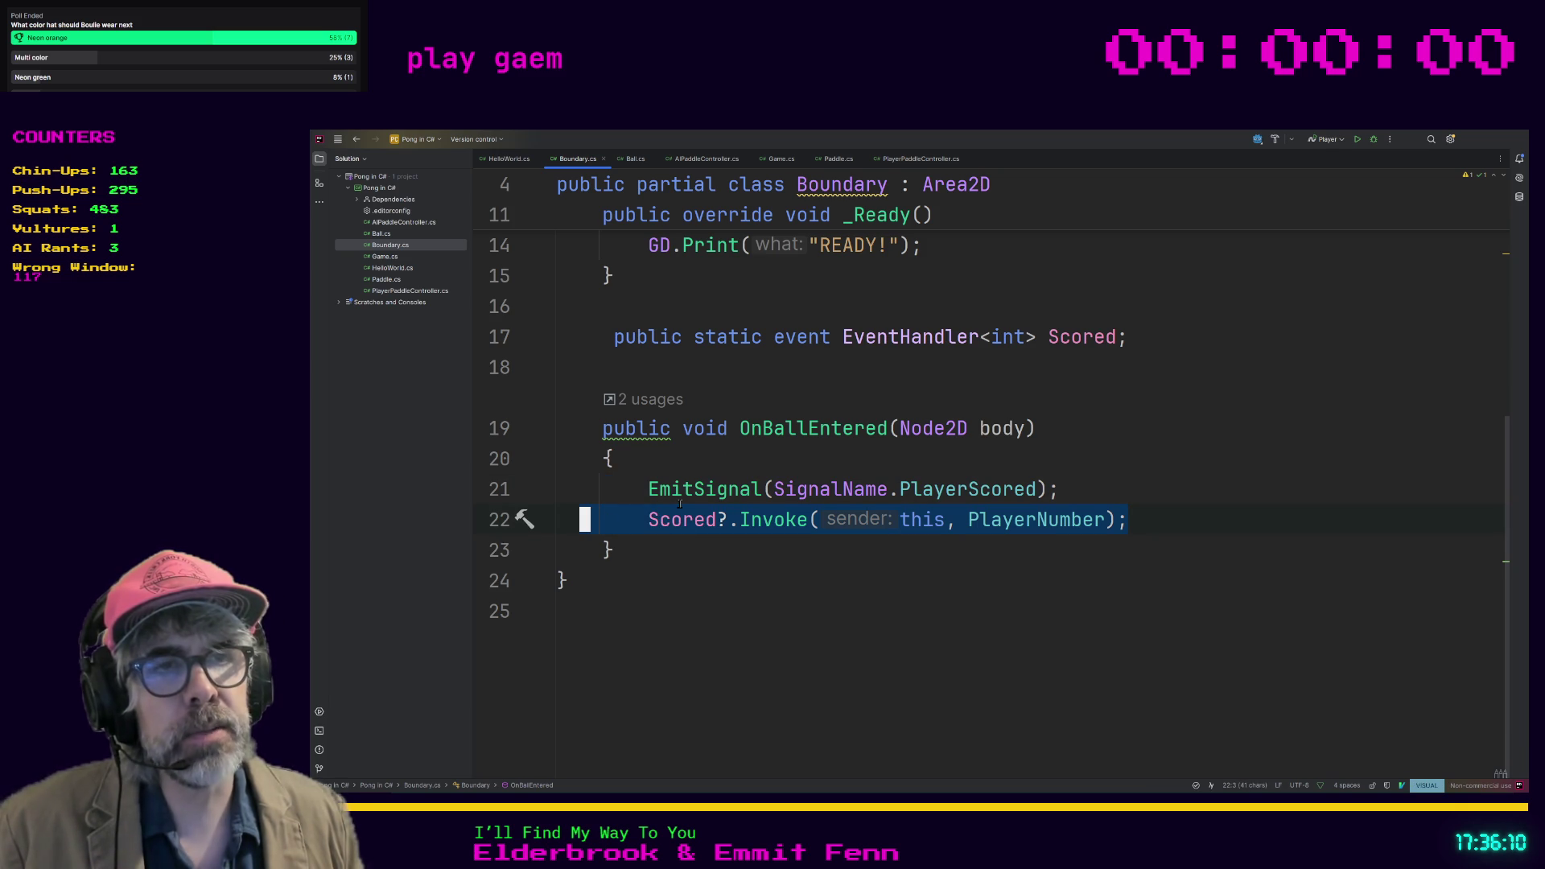
{"action": "left_click_drag", "start_coordinate": [652, 489], "coordinate": [1060, 498]}
{"action": "left_click", "coordinate": [1073, 498]}
{"action": "mouse_move", "coordinate": [1153, 522]}
{"action": "left_mouse_down"}
{"action": "mouse_move", "coordinate": [673, 518]}
{"action": "mouse_move", "coordinate": [565, 488]}
{"action": "left_mouse_up"}
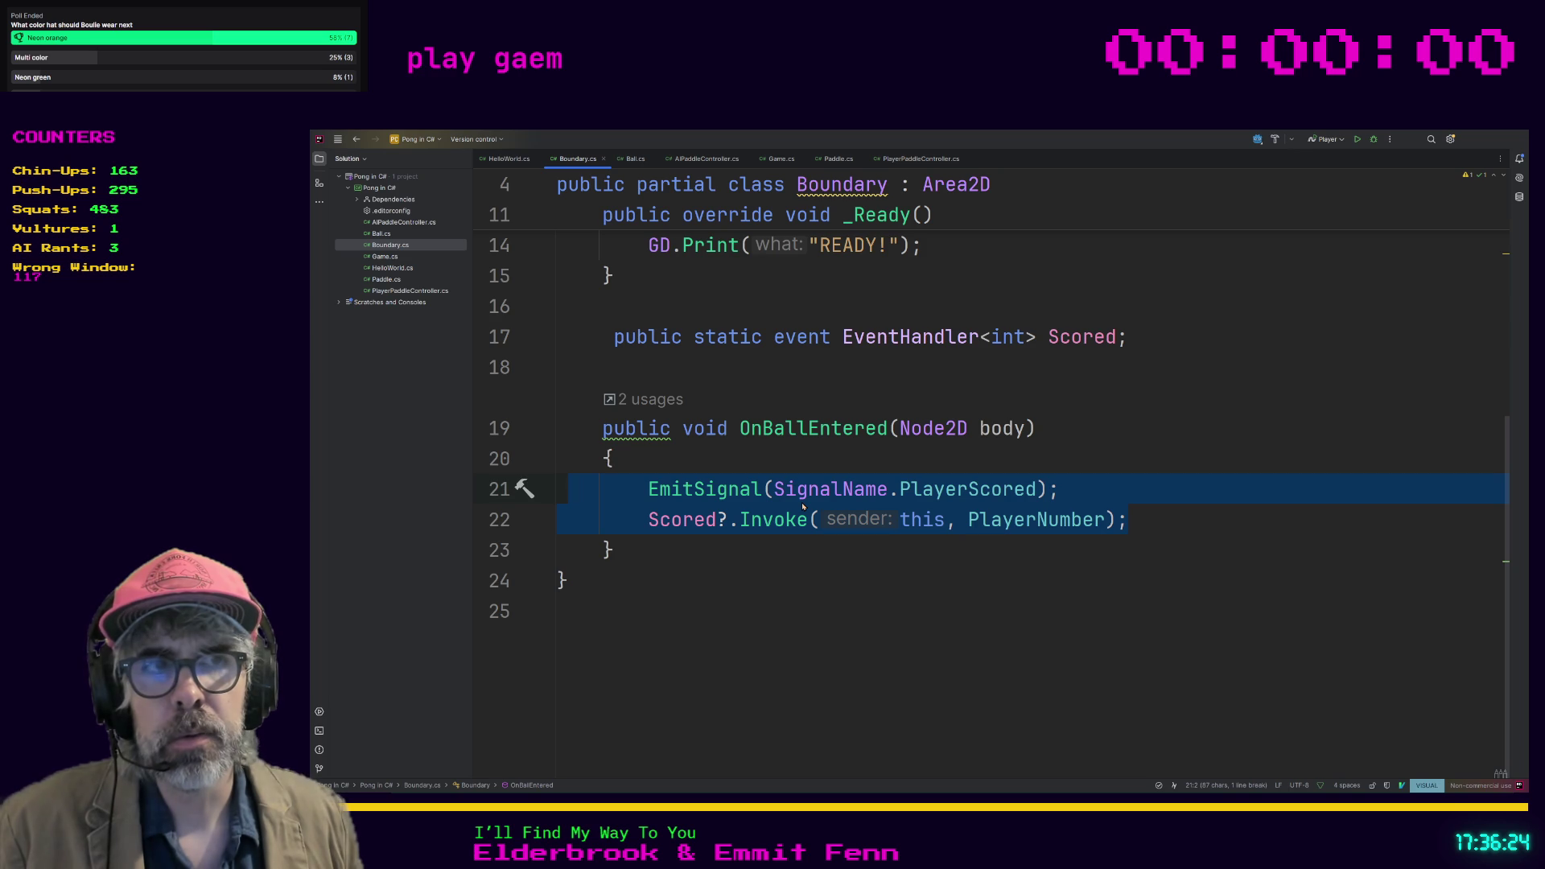
{"action": "left_click", "coordinate": [745, 519]}
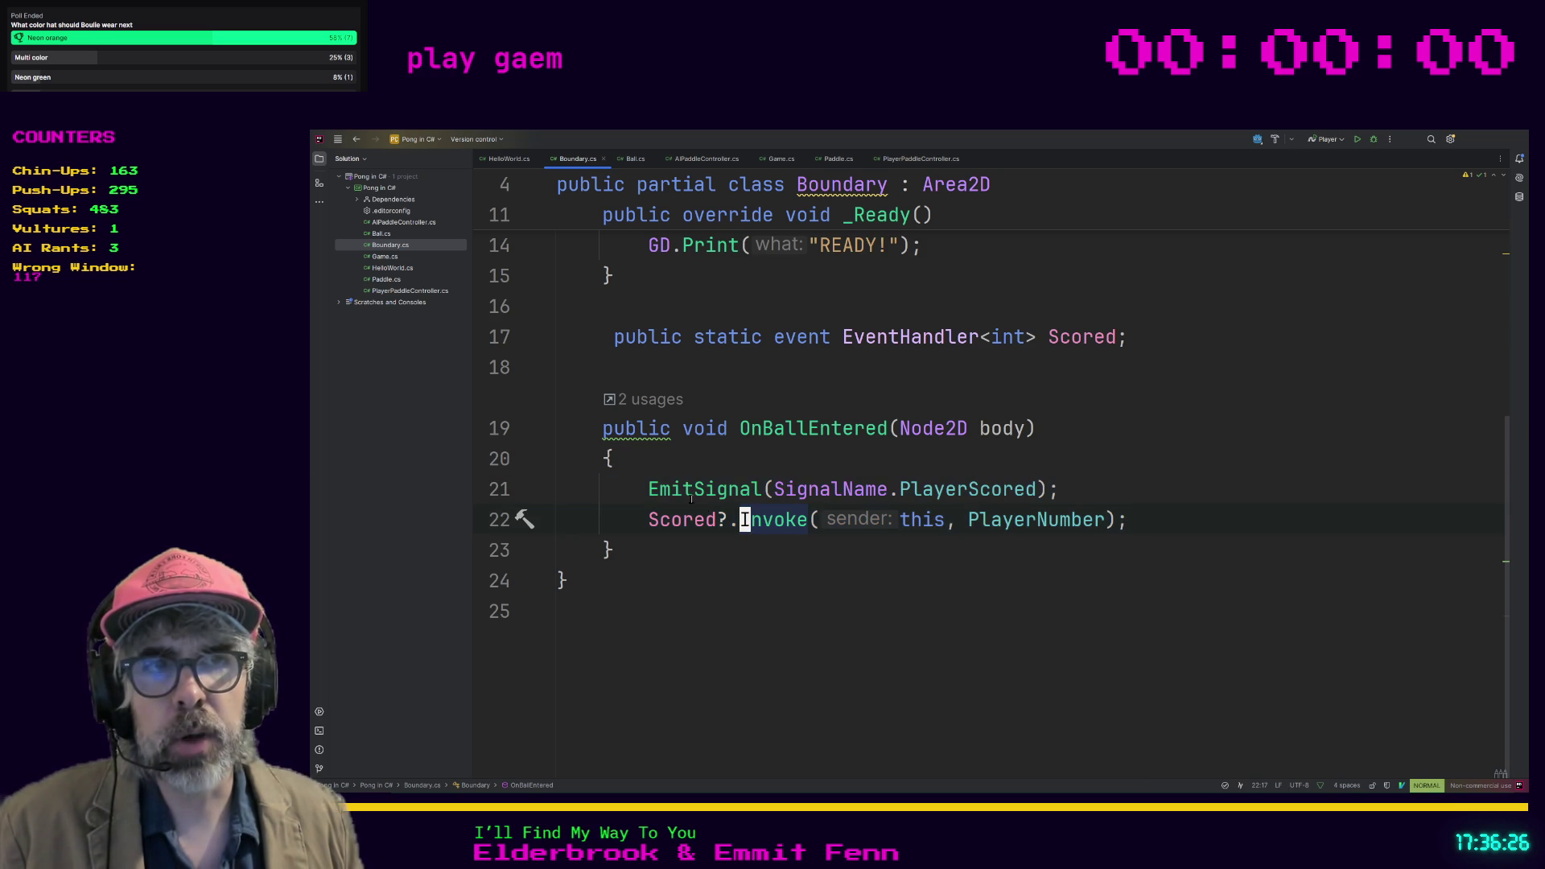
{"action": "left_click", "coordinate": [650, 488]}
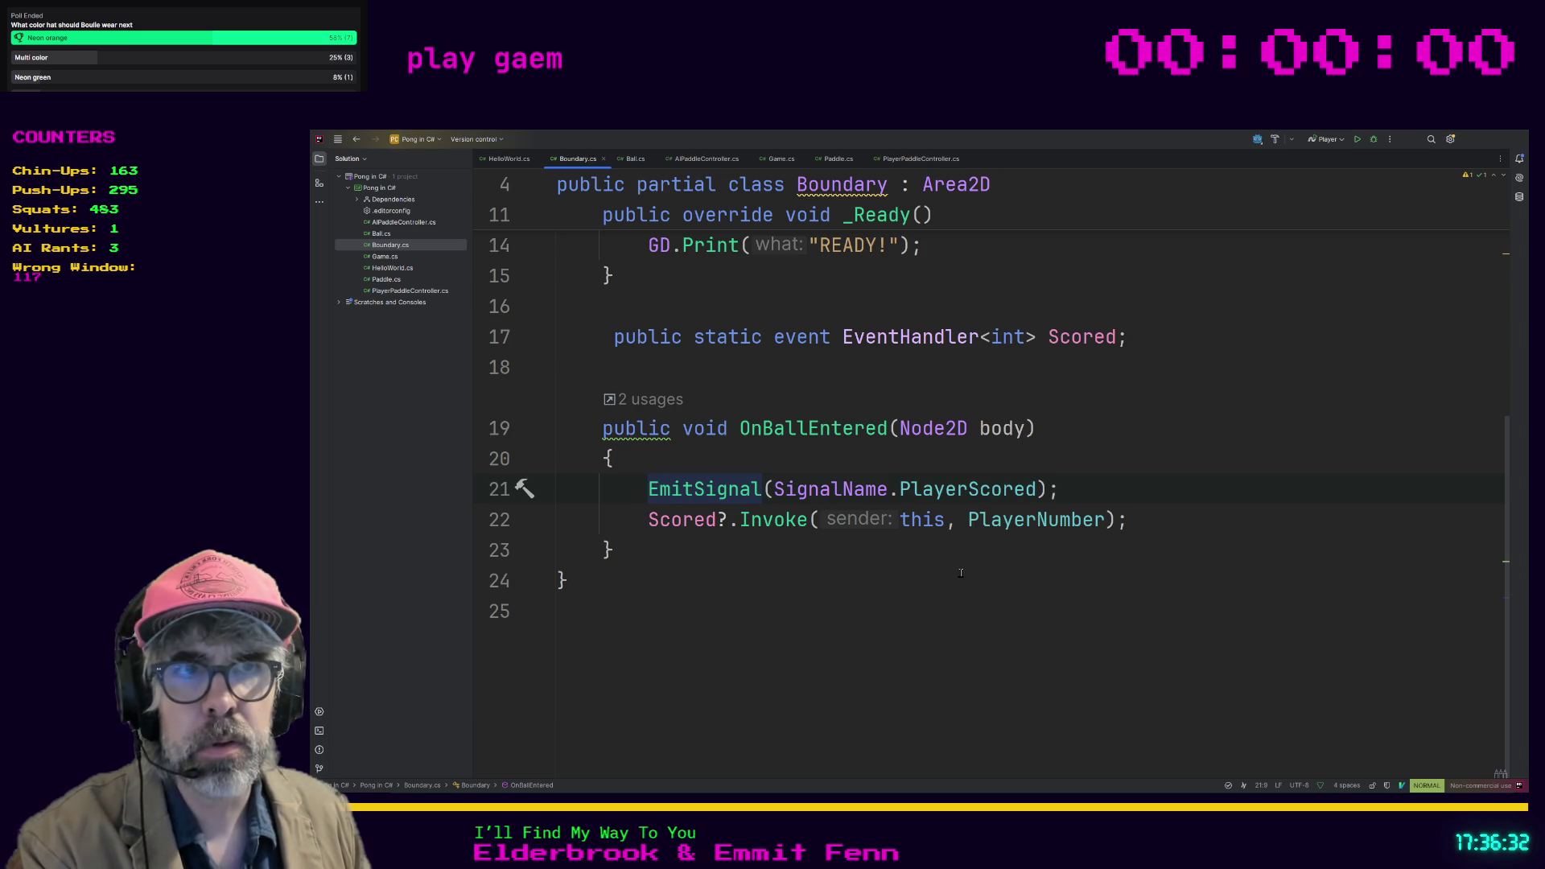
{"action": "key", "text": "d"}
{"action": "key", "text": "d"}
{"action": "left_click", "coordinate": [901, 583]}
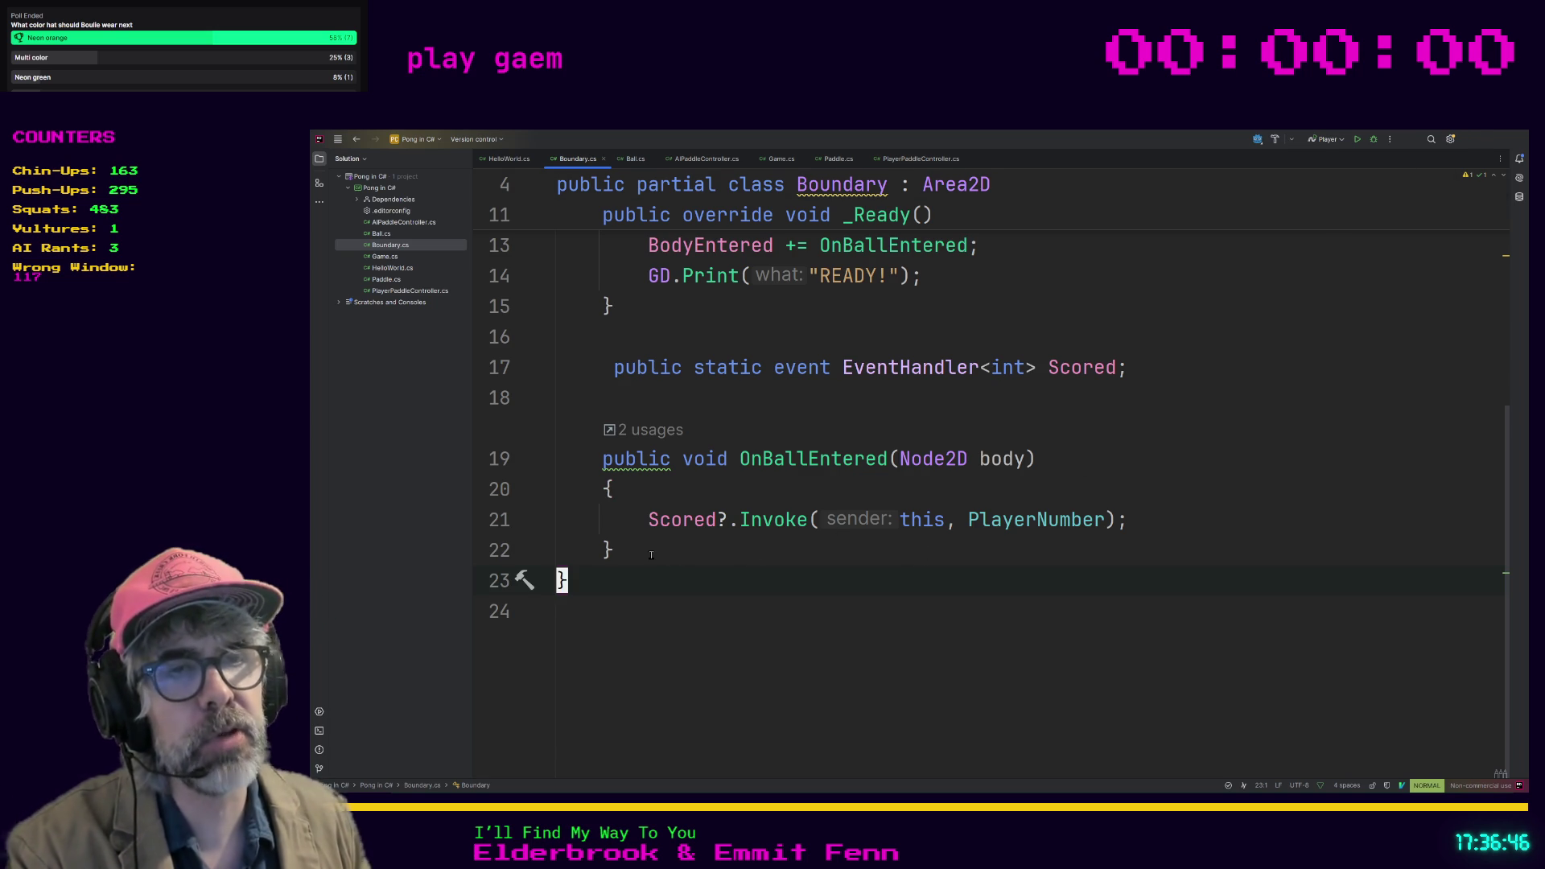
Step: Review the Scored event and OnBallEntered method, then return to Godot and build the C# project
{"action": "mouse_move", "coordinate": [614, 551]}
{"action": "left_mouse_down"}
{"action": "mouse_move", "coordinate": [527, 483]}
{"action": "mouse_move", "coordinate": [552, 353]}
{"action": "left_mouse_up"}
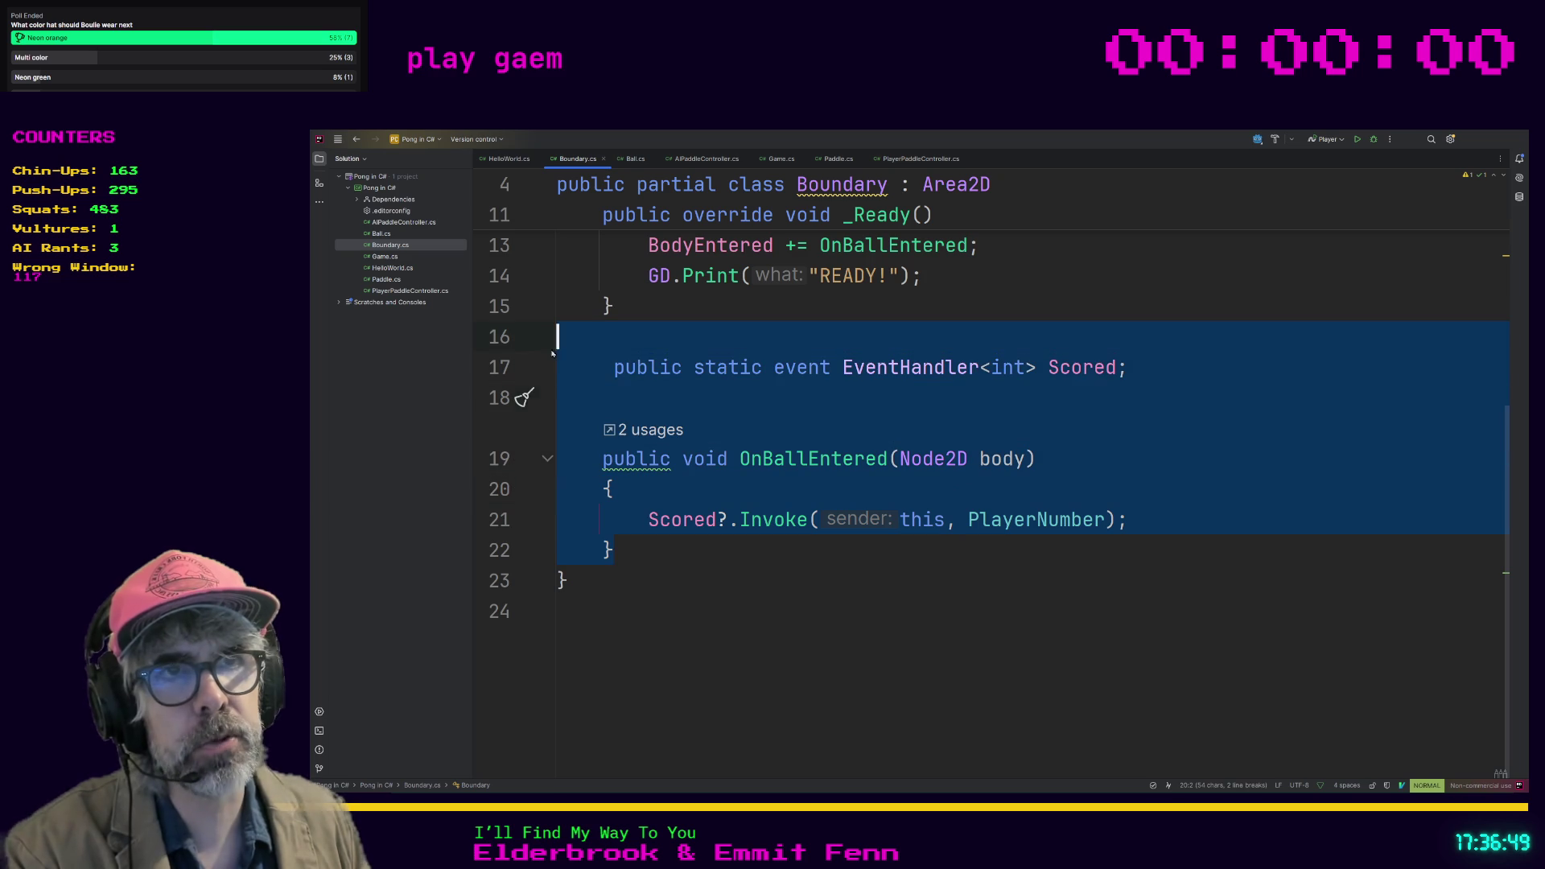
{"action": "left_click", "coordinate": [634, 552]}
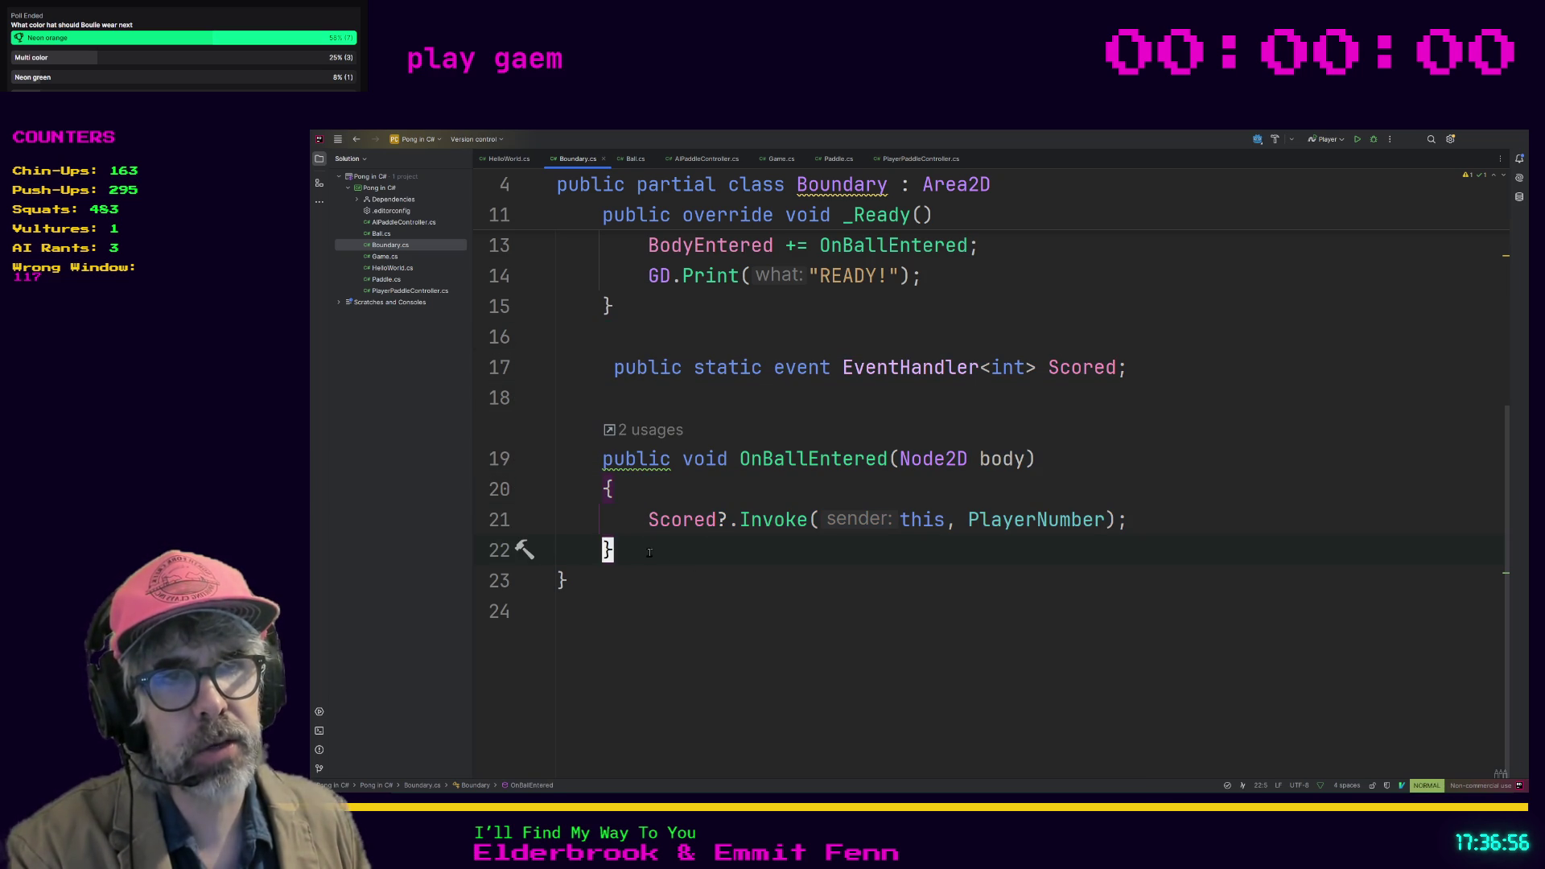
{"action": "key", "text": "j"}
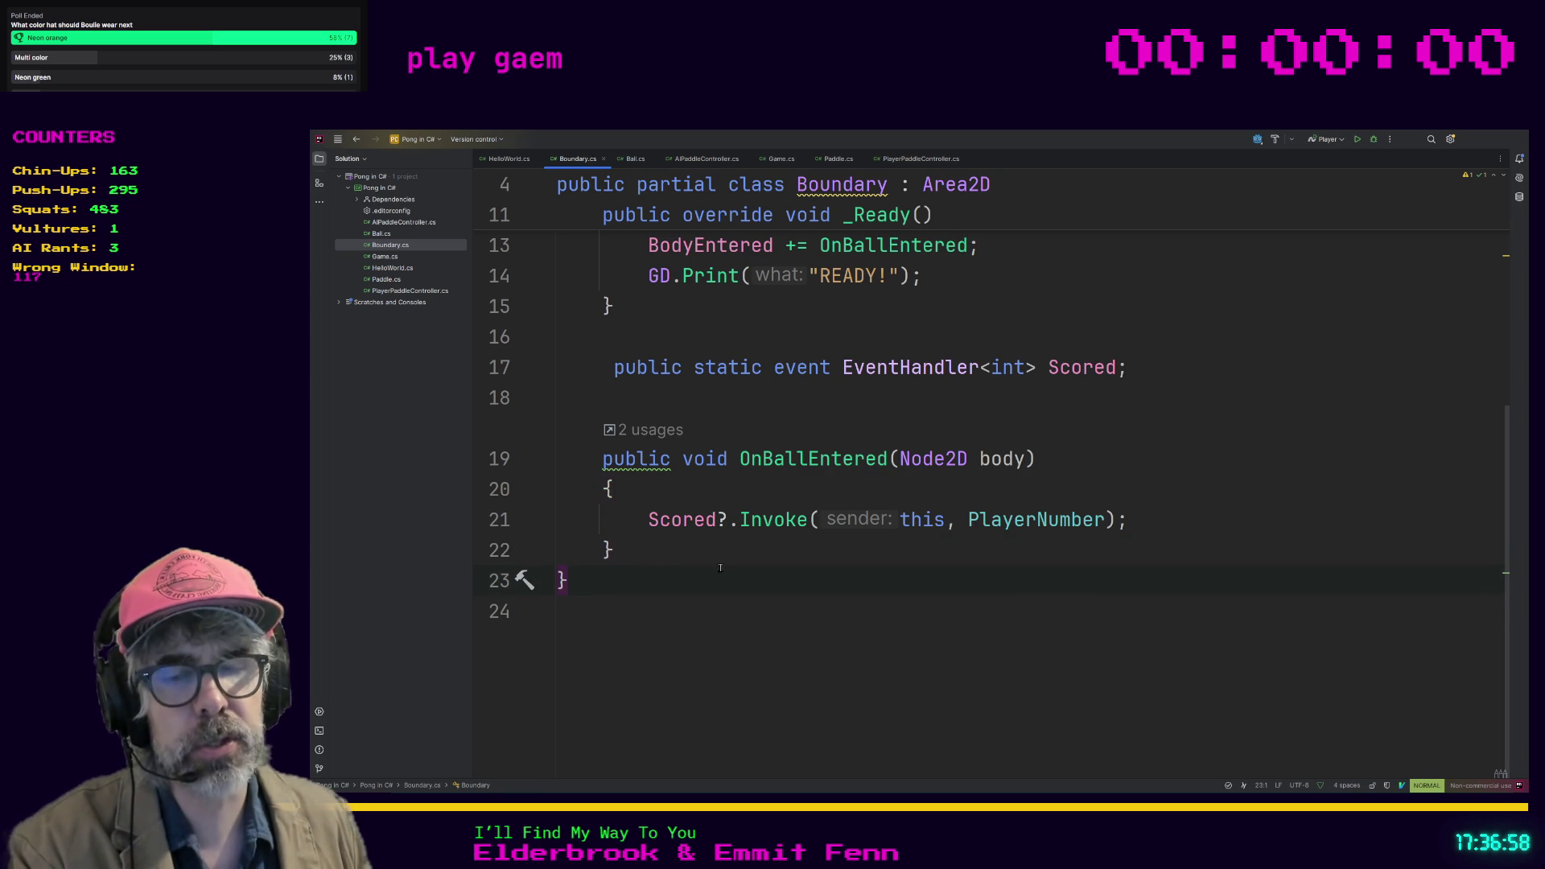
{"action": "left_click", "coordinate": [671, 547]}
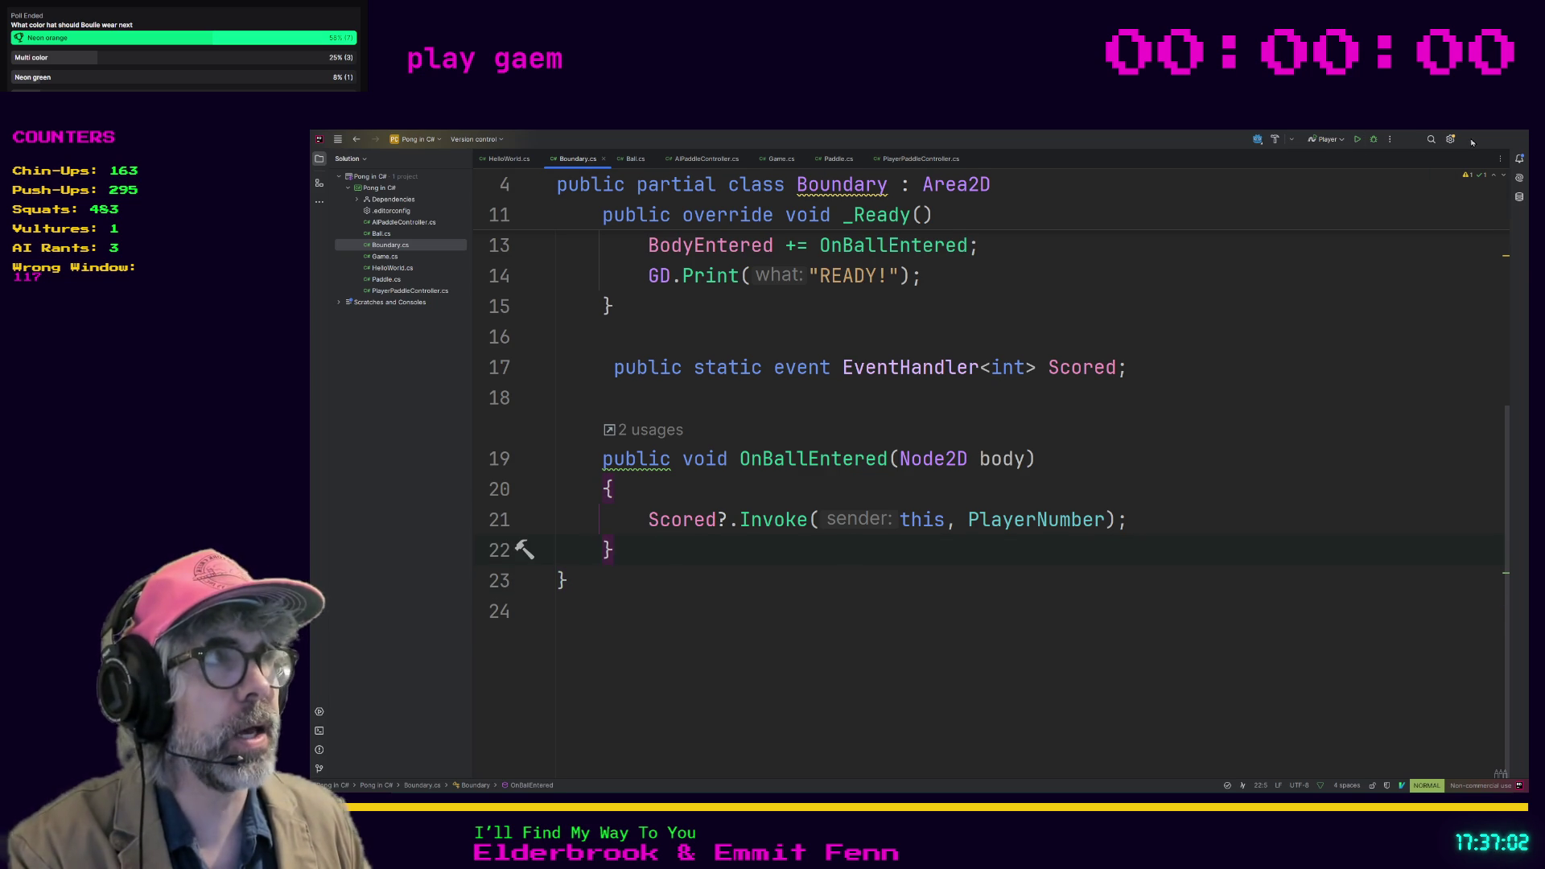
{"action": "key", "text": "alt+Tab"}
{"action": "left_click", "coordinate": [1311, 207]}
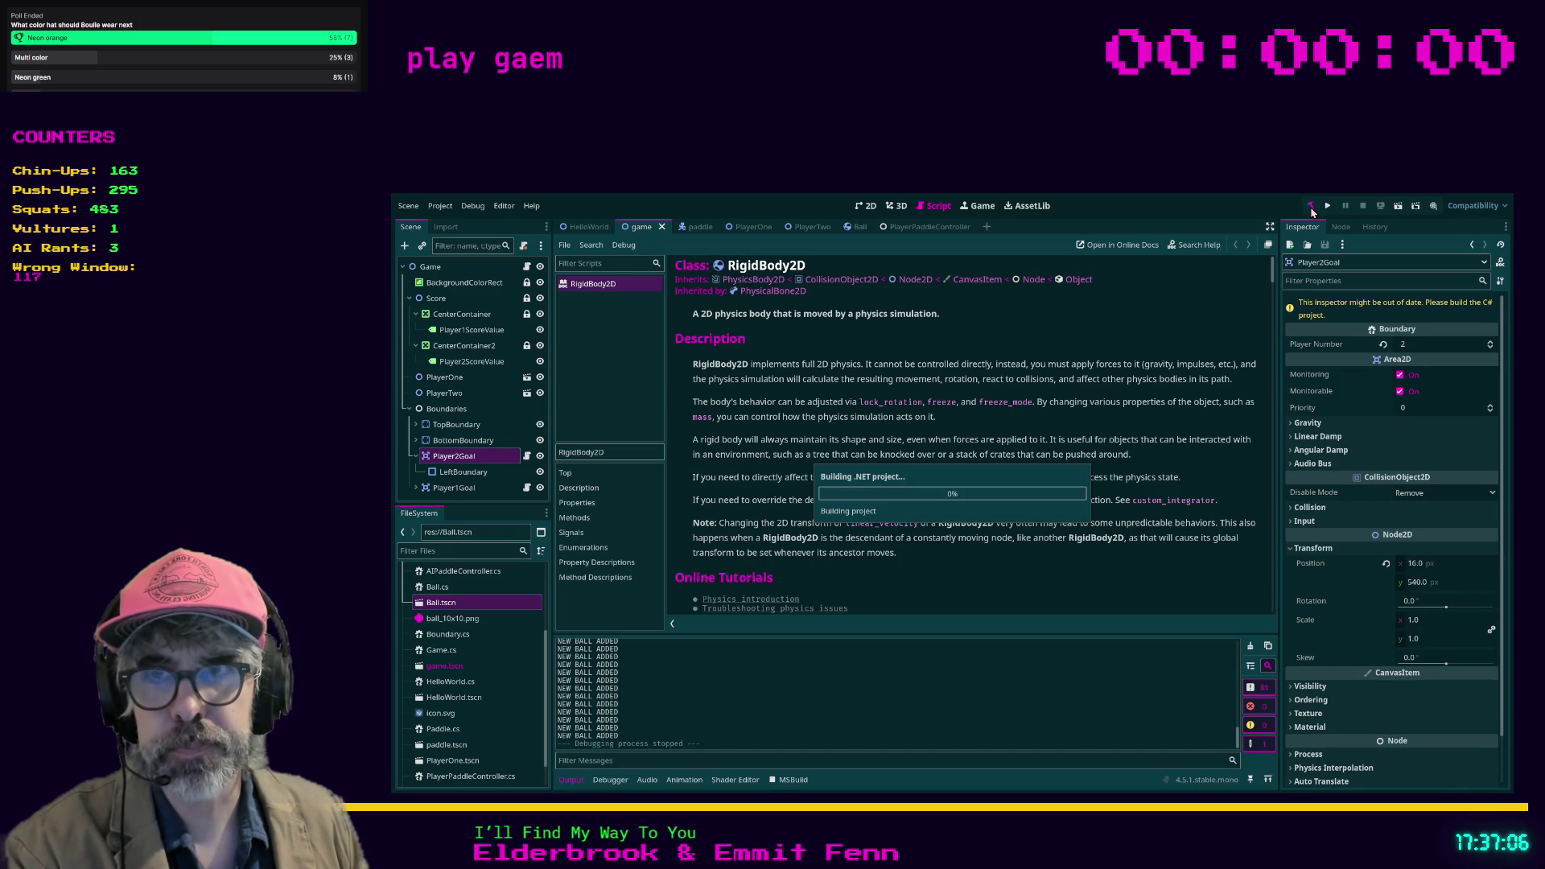
Step: Test-run the game, then add a Button node as a child of the root Game node
{"action": "key", "text": "F5"}
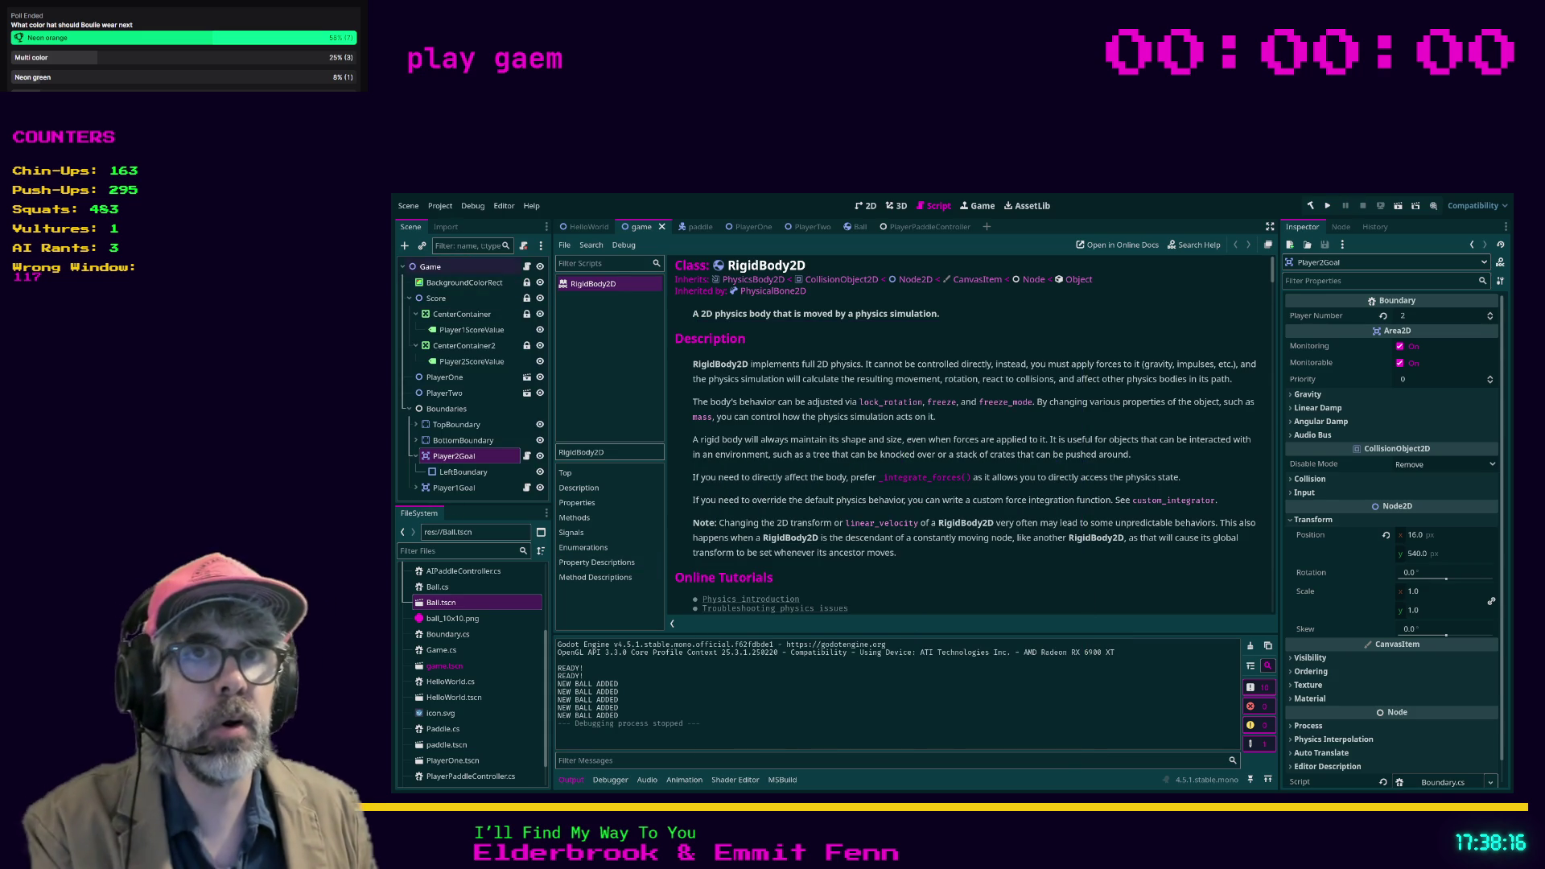
{"action": "left_click", "coordinate": [424, 268]}
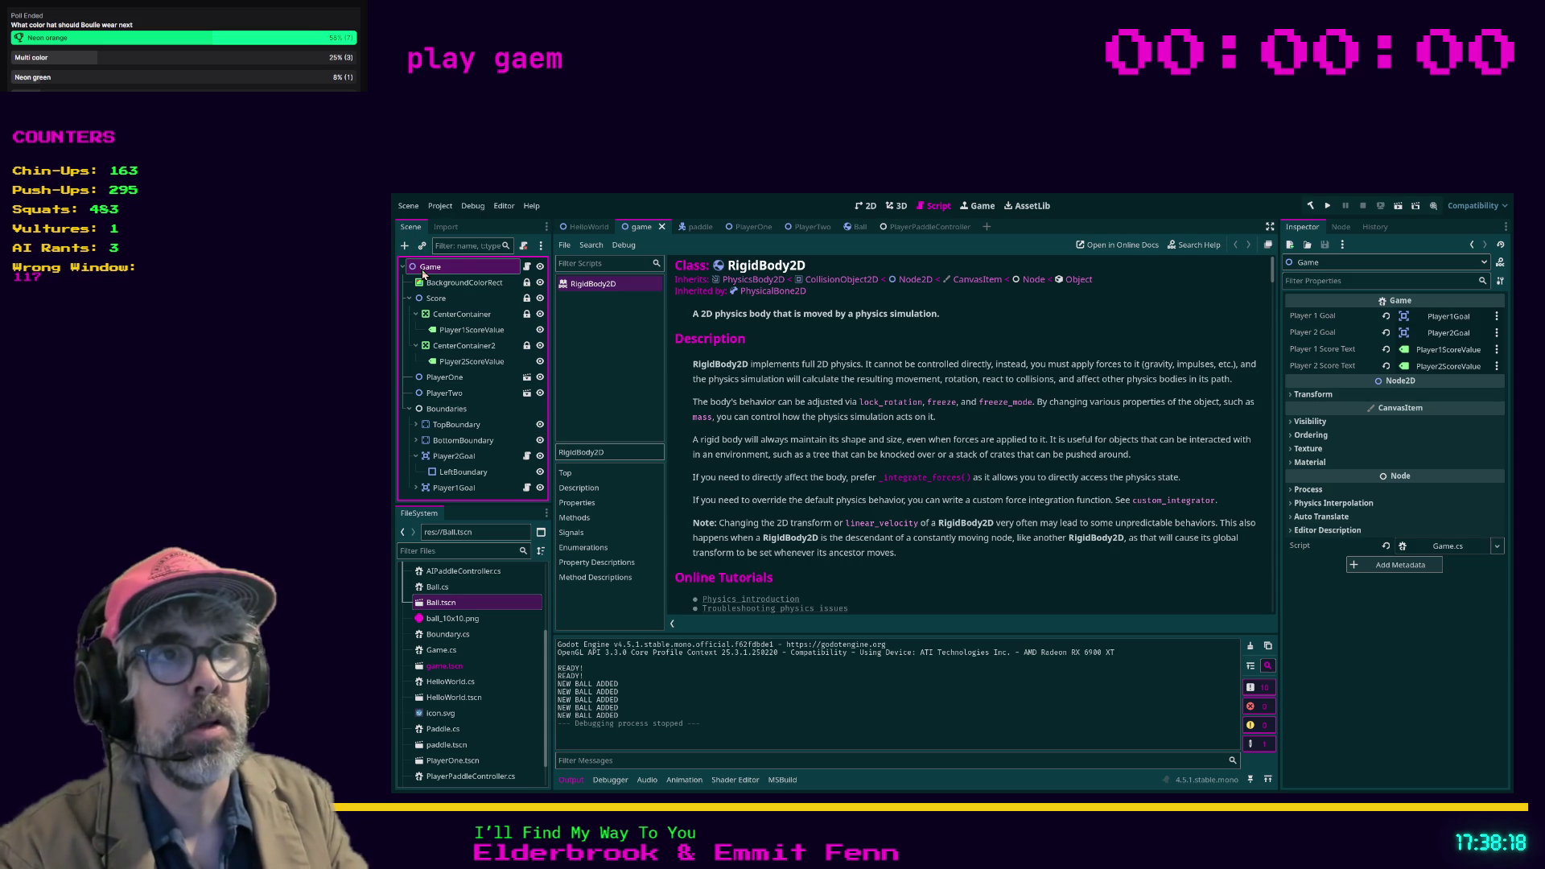
{"action": "key", "text": "ctrl+a"}
{"action": "key", "text": "Return"}
{"action": "left_click", "coordinate": [1341, 227]}
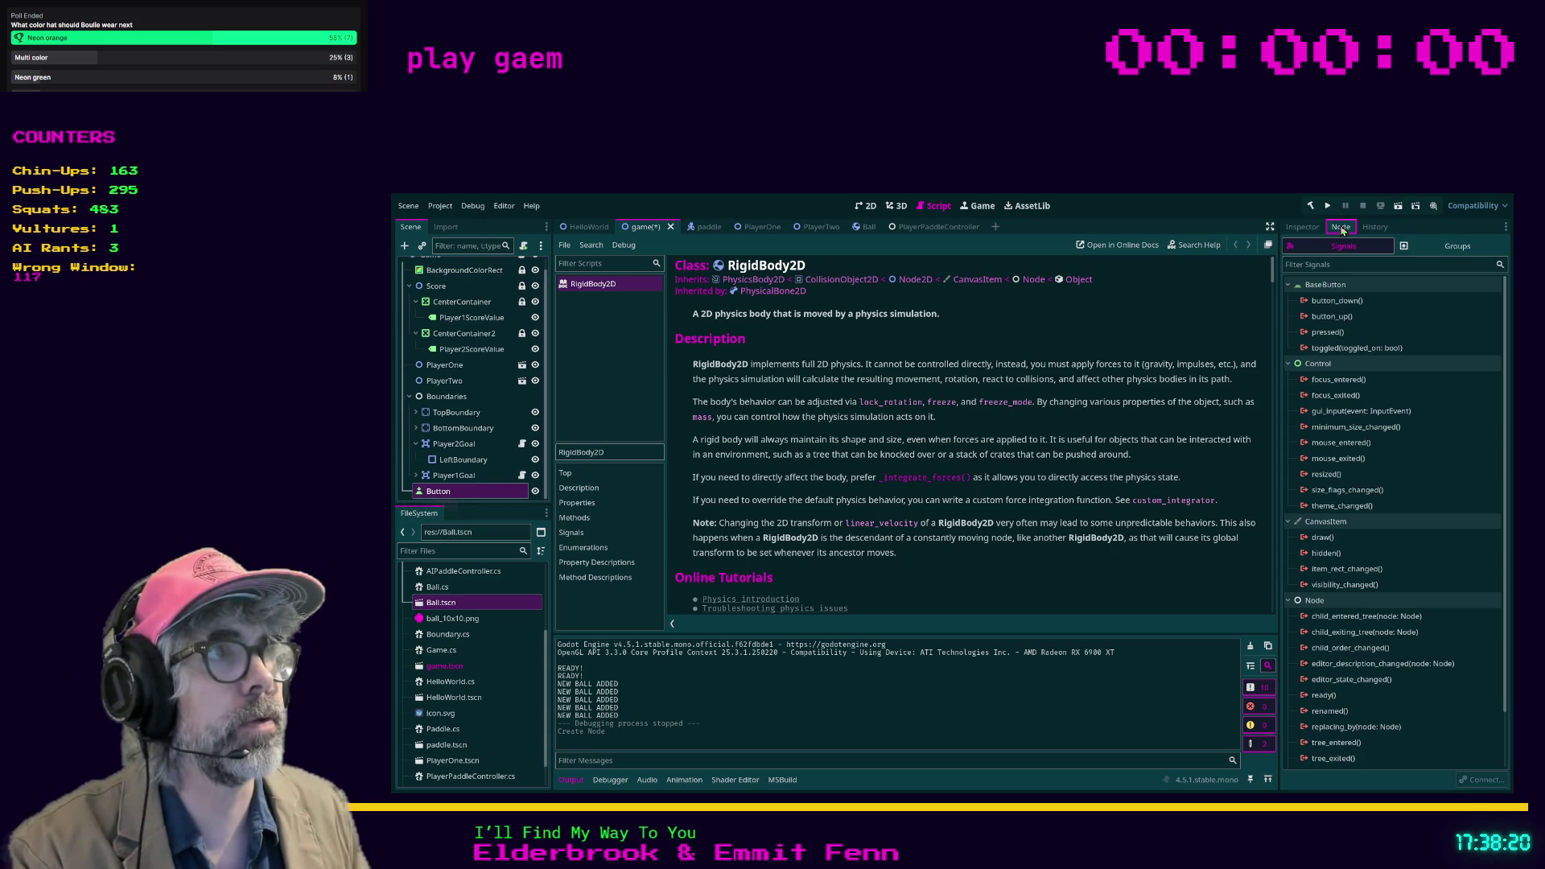
Step: Select the Button's pressed() signal, then switch over to the Discord chat
{"action": "left_click", "coordinate": [1320, 338]}
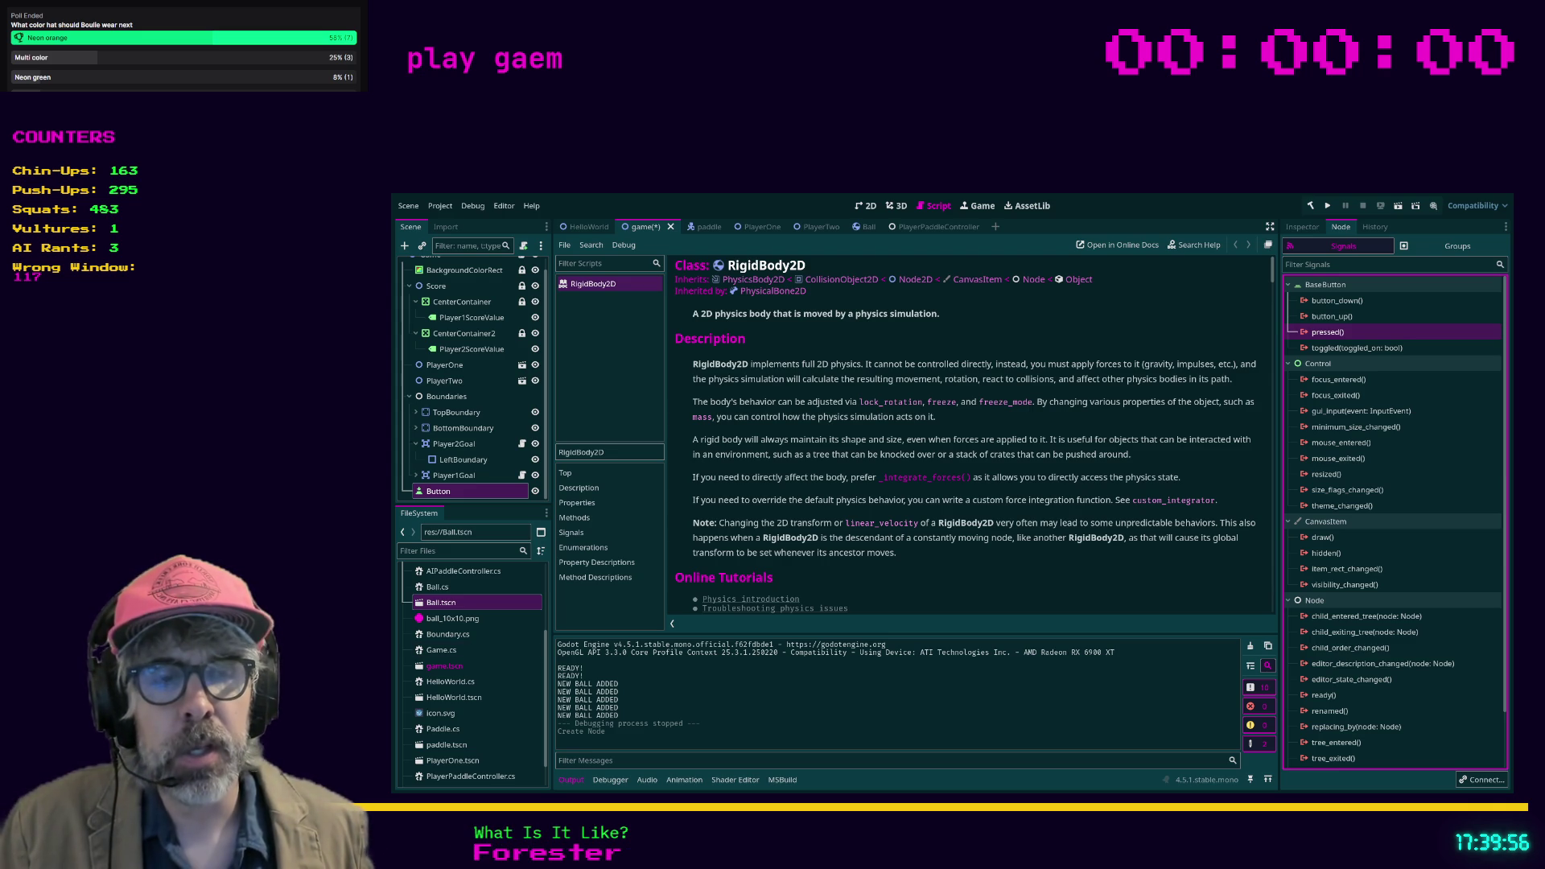
{"action": "key", "text": "alt+Tab"}
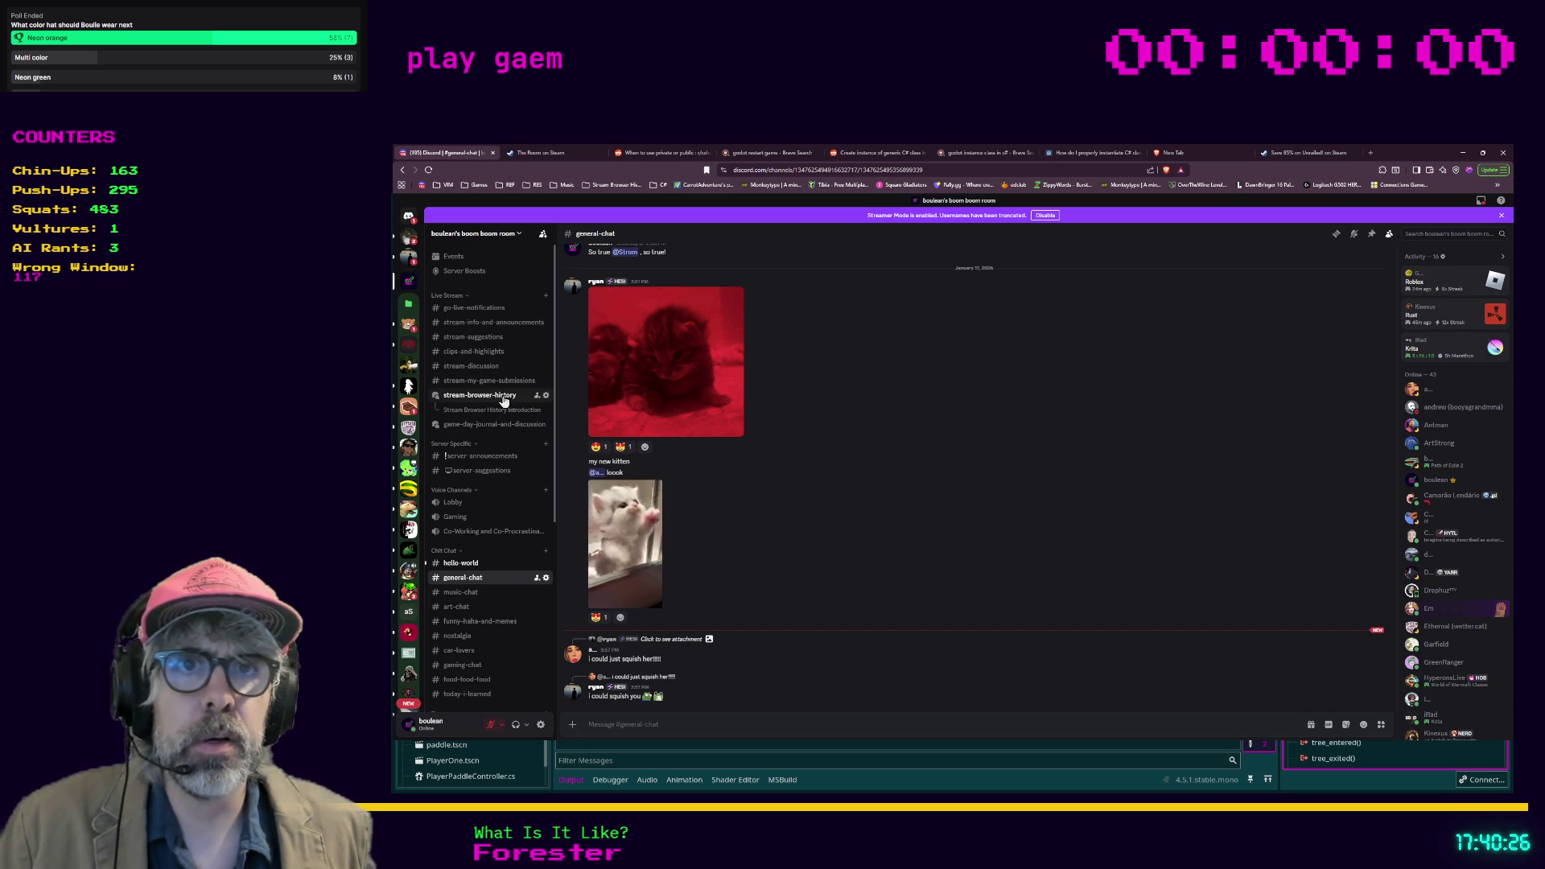
Step: Hide the browser briefly, then open Discord's #stream-discussion channel
{"action": "left_click", "coordinate": [1466, 152]}
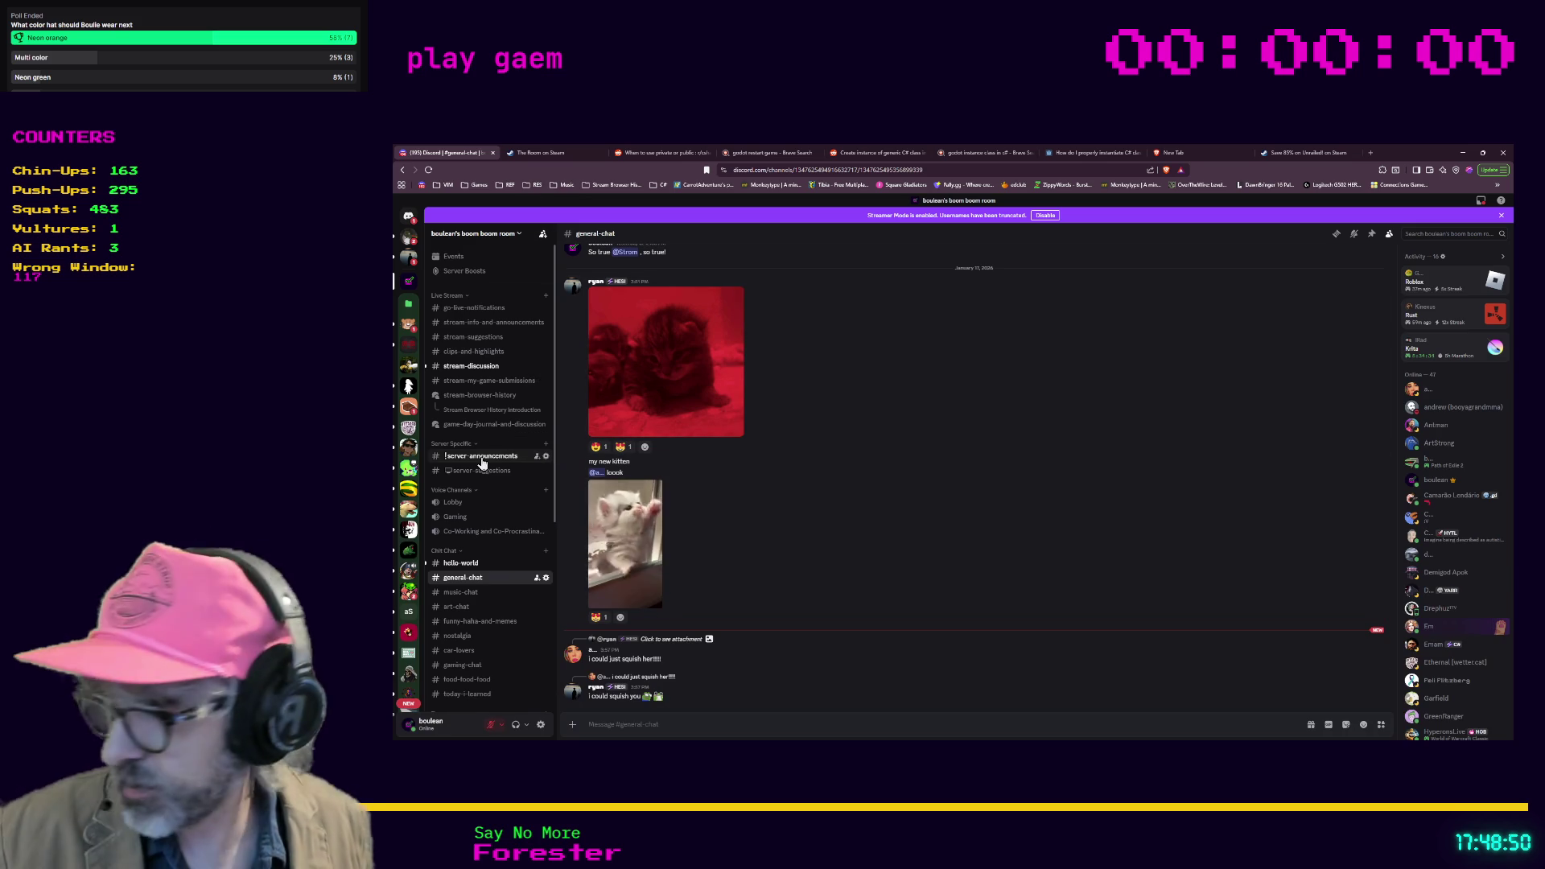
{"action": "left_click", "coordinate": [470, 367]}
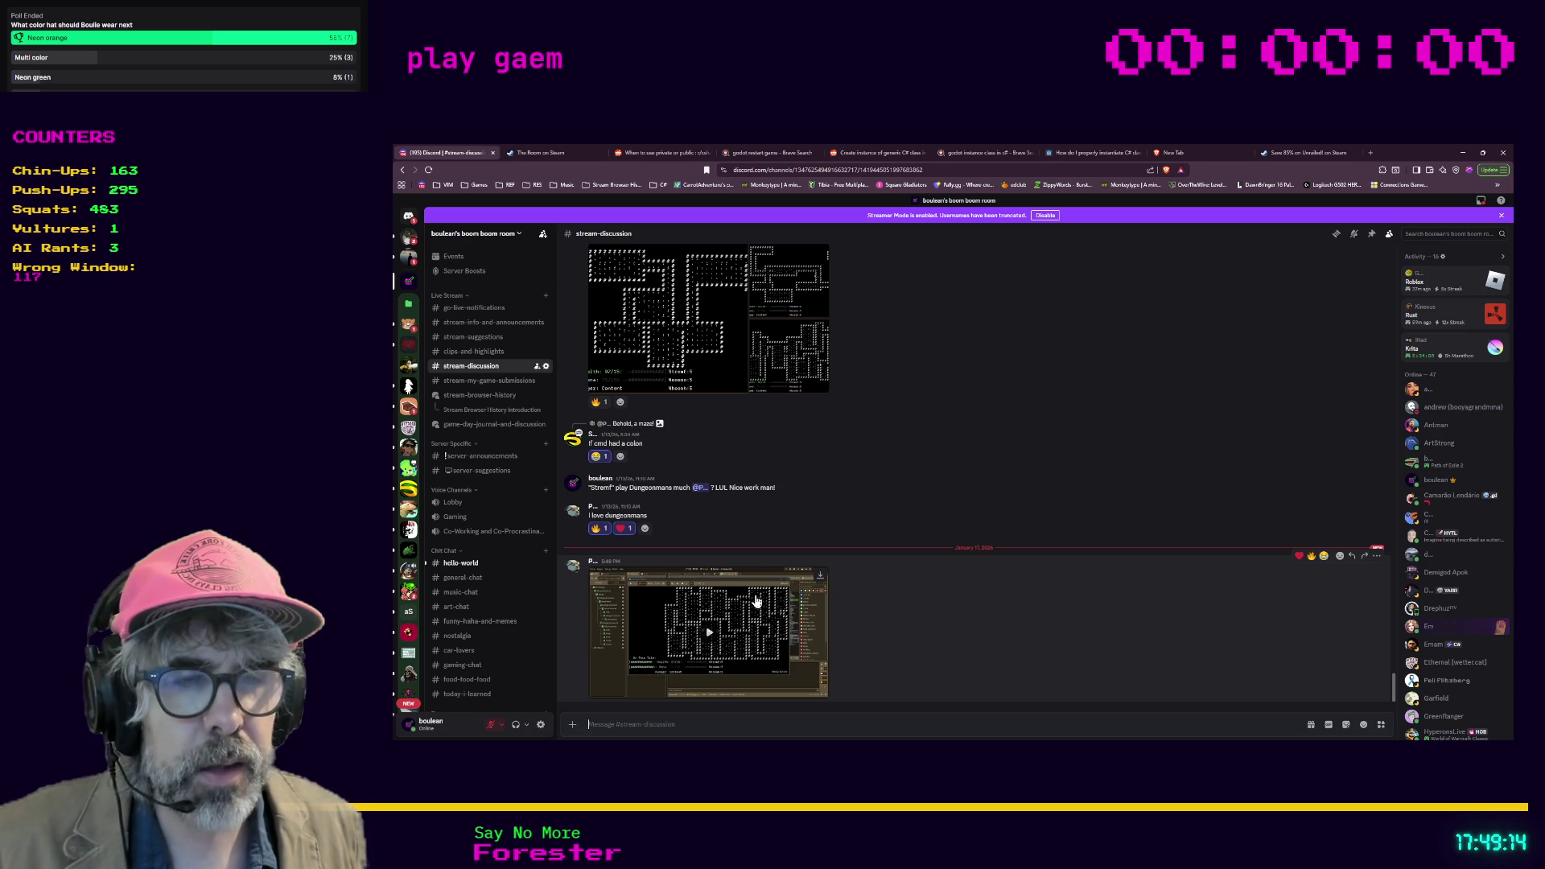
Step: Play the shared dungeon gameplay clip fullscreen from the beginning
{"action": "left_click", "coordinate": [757, 601]}
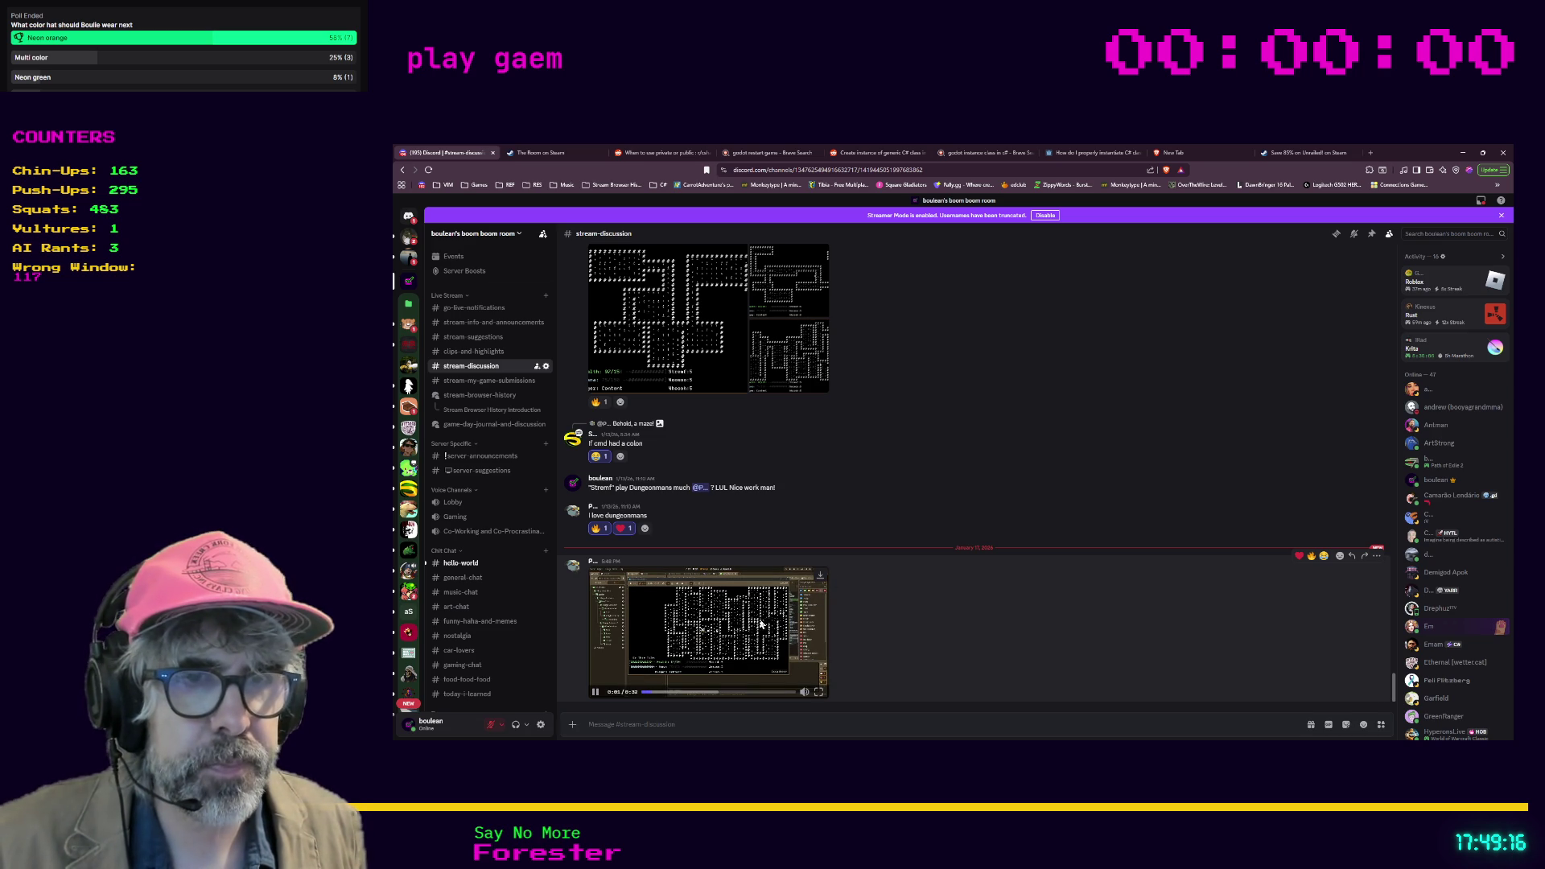
{"action": "left_click", "coordinate": [818, 692]}
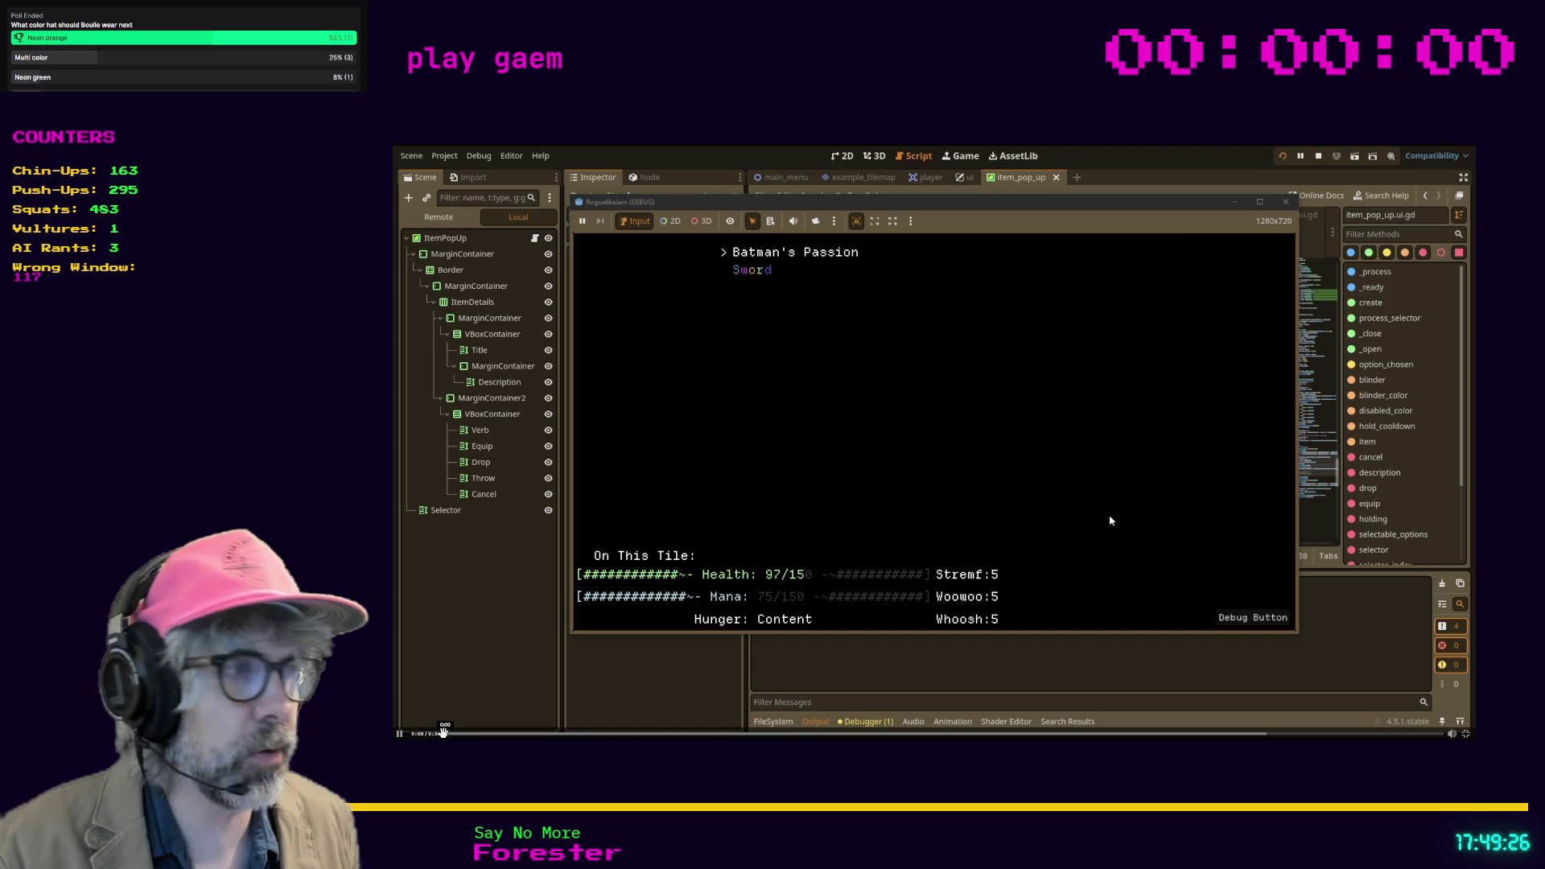
{"action": "left_click", "coordinate": [443, 732]}
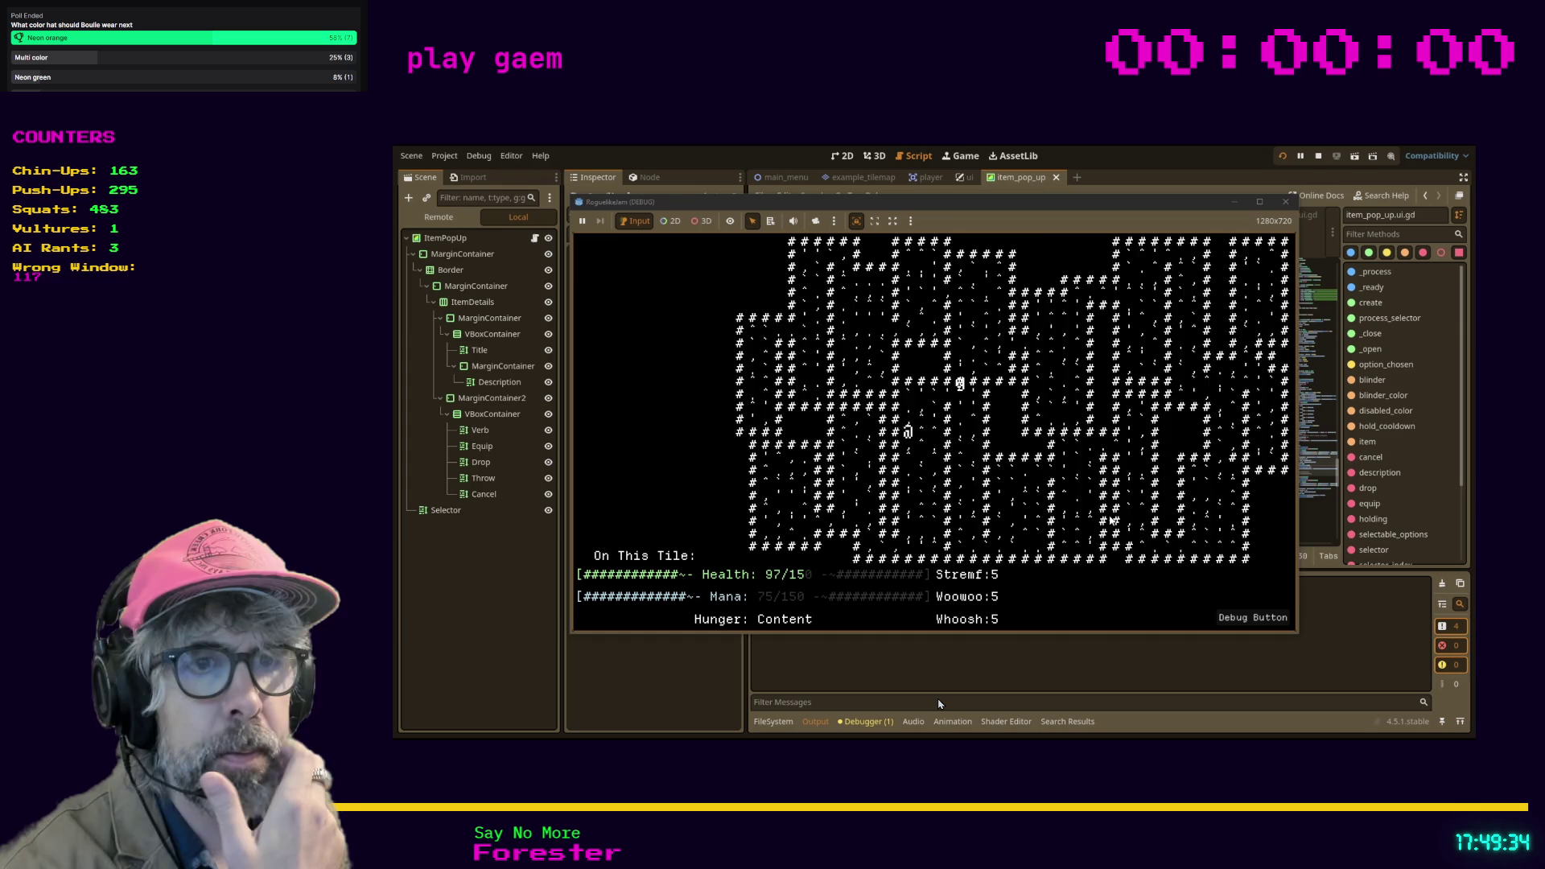
{"action": "key", "text": "i"}
{"action": "key", "text": "Down"}
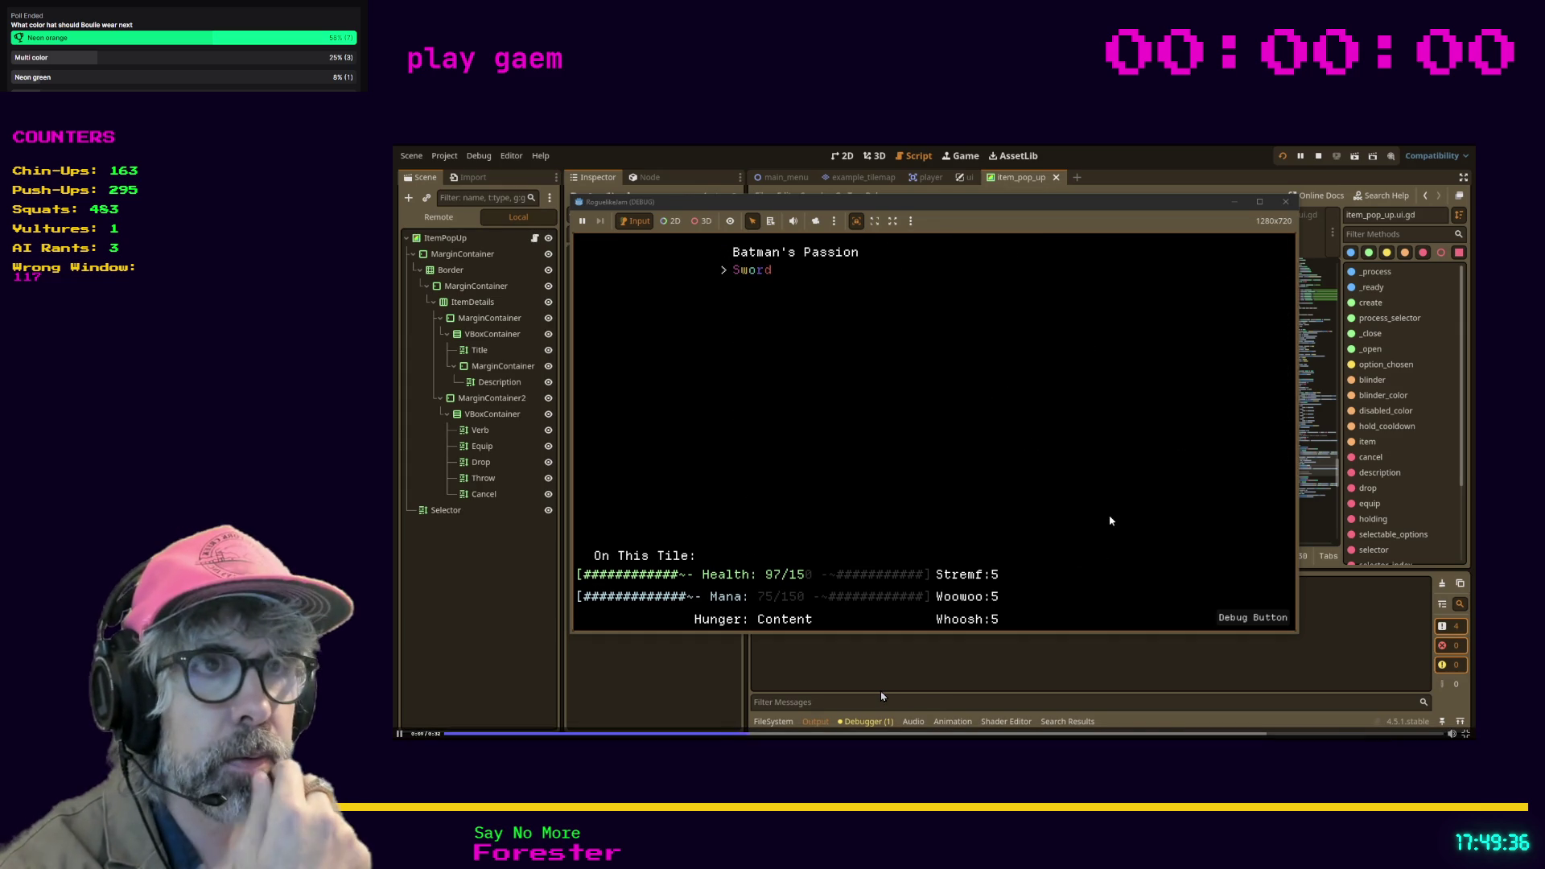
{"action": "key", "text": "Return"}
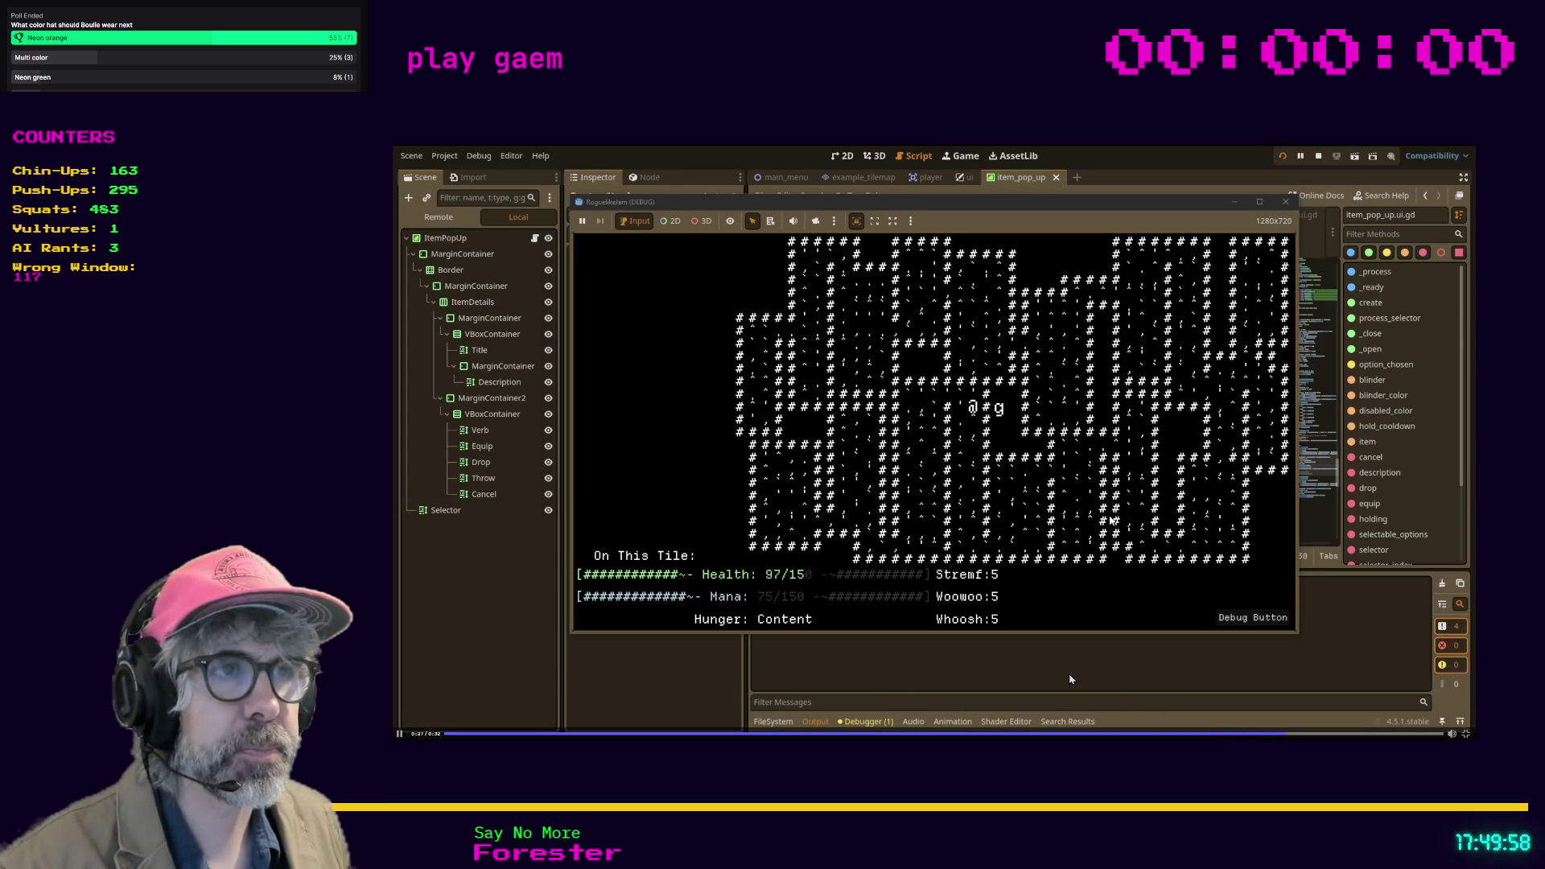
Step: Seek back to the item menu showing Batman's Passion, then replay the clip from the start
{"action": "left_click", "coordinate": [1075, 733]}
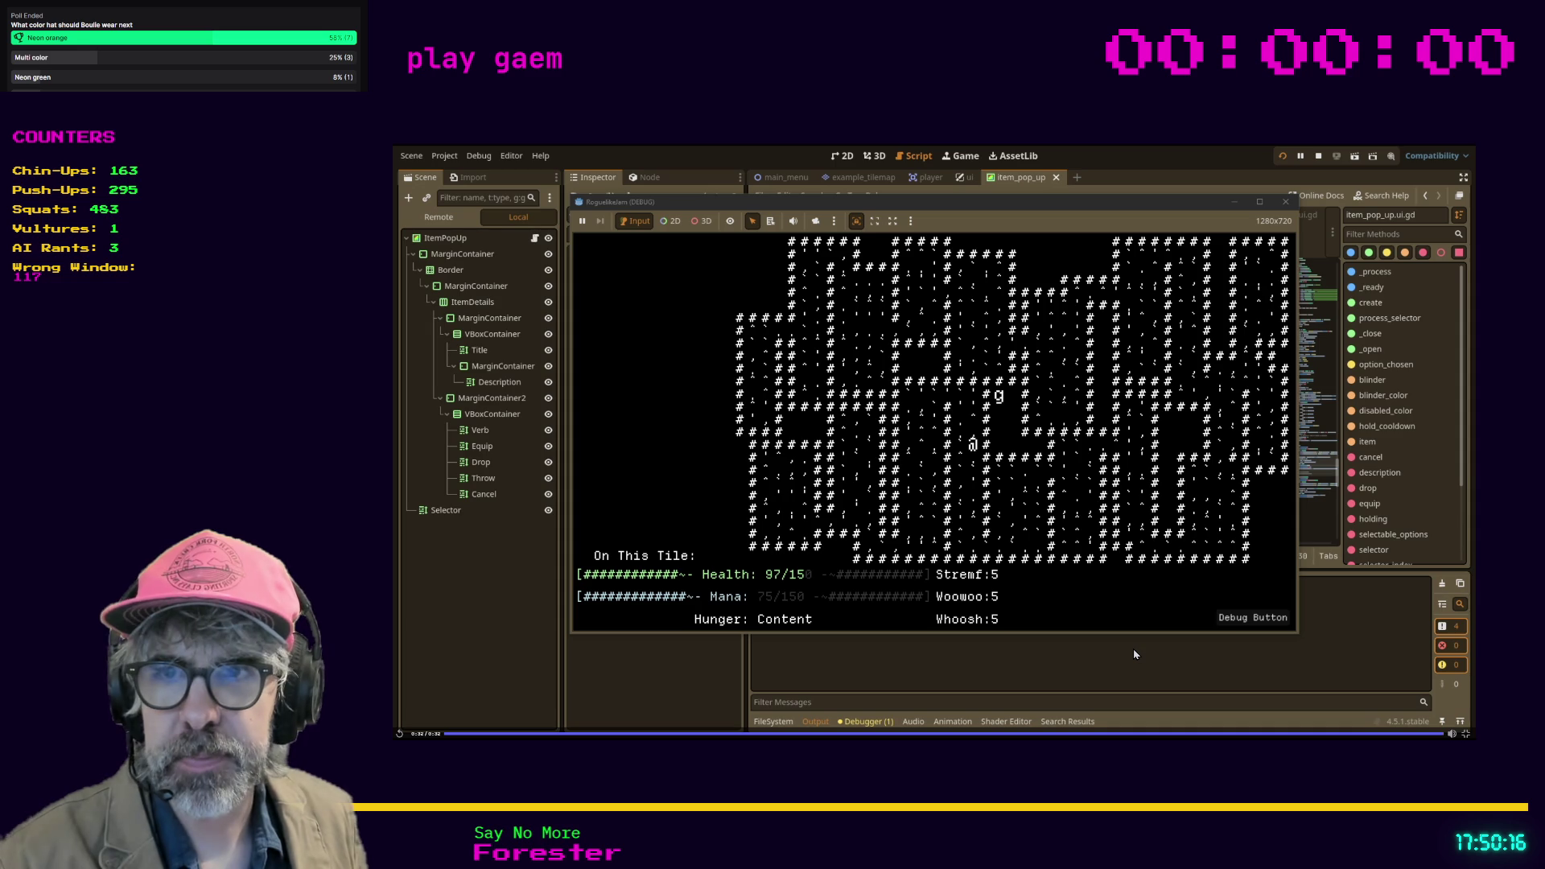
{"action": "left_click", "coordinate": [442, 733]}
{"action": "left_click", "coordinate": [402, 734]}
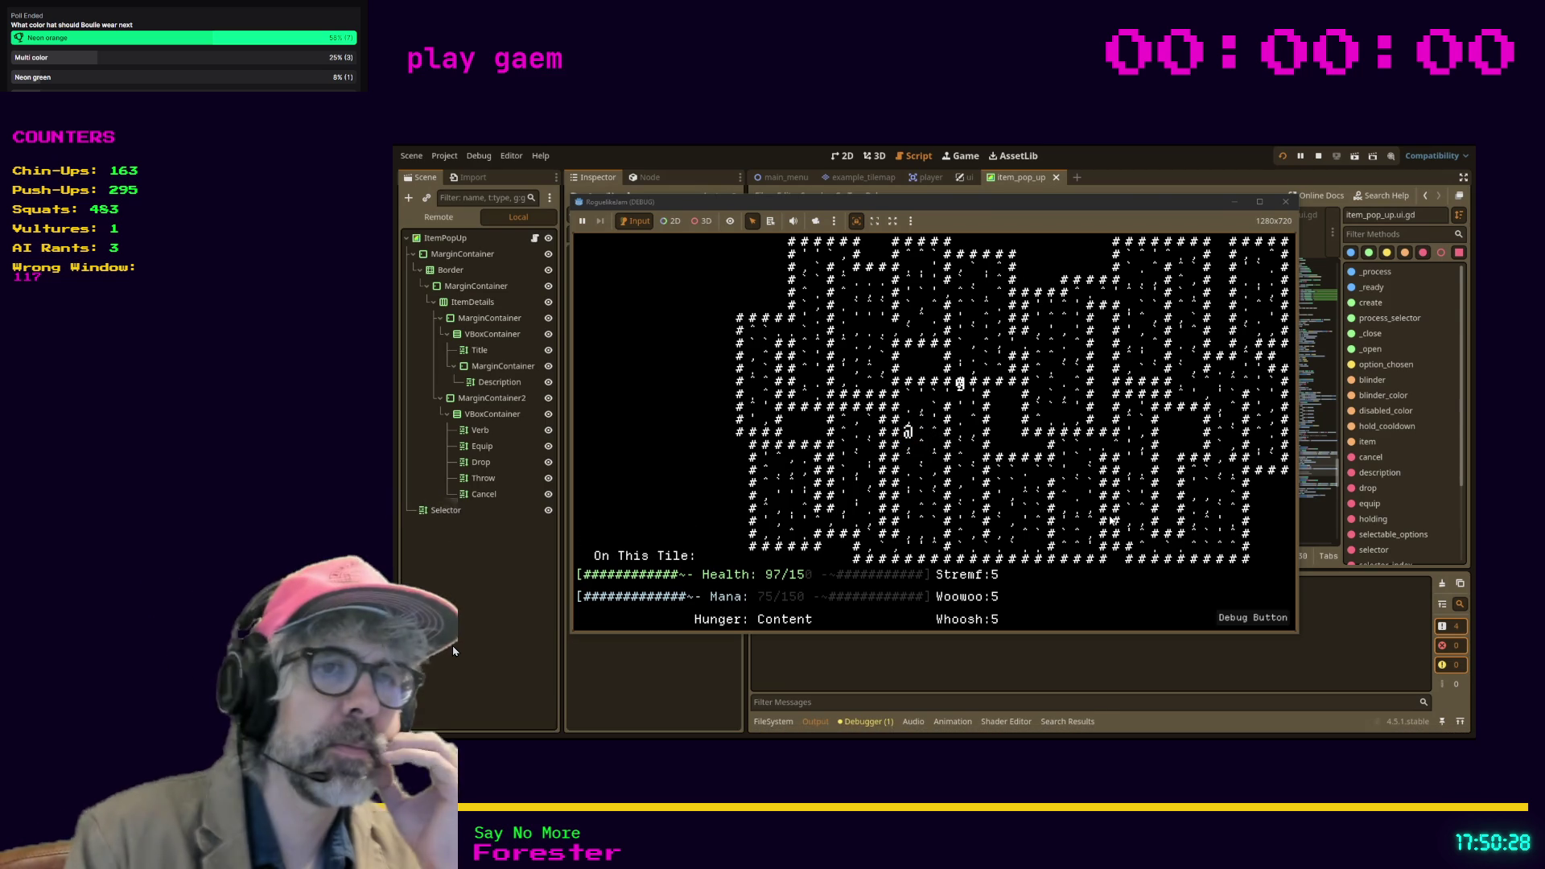
{"action": "key", "text": "i"}
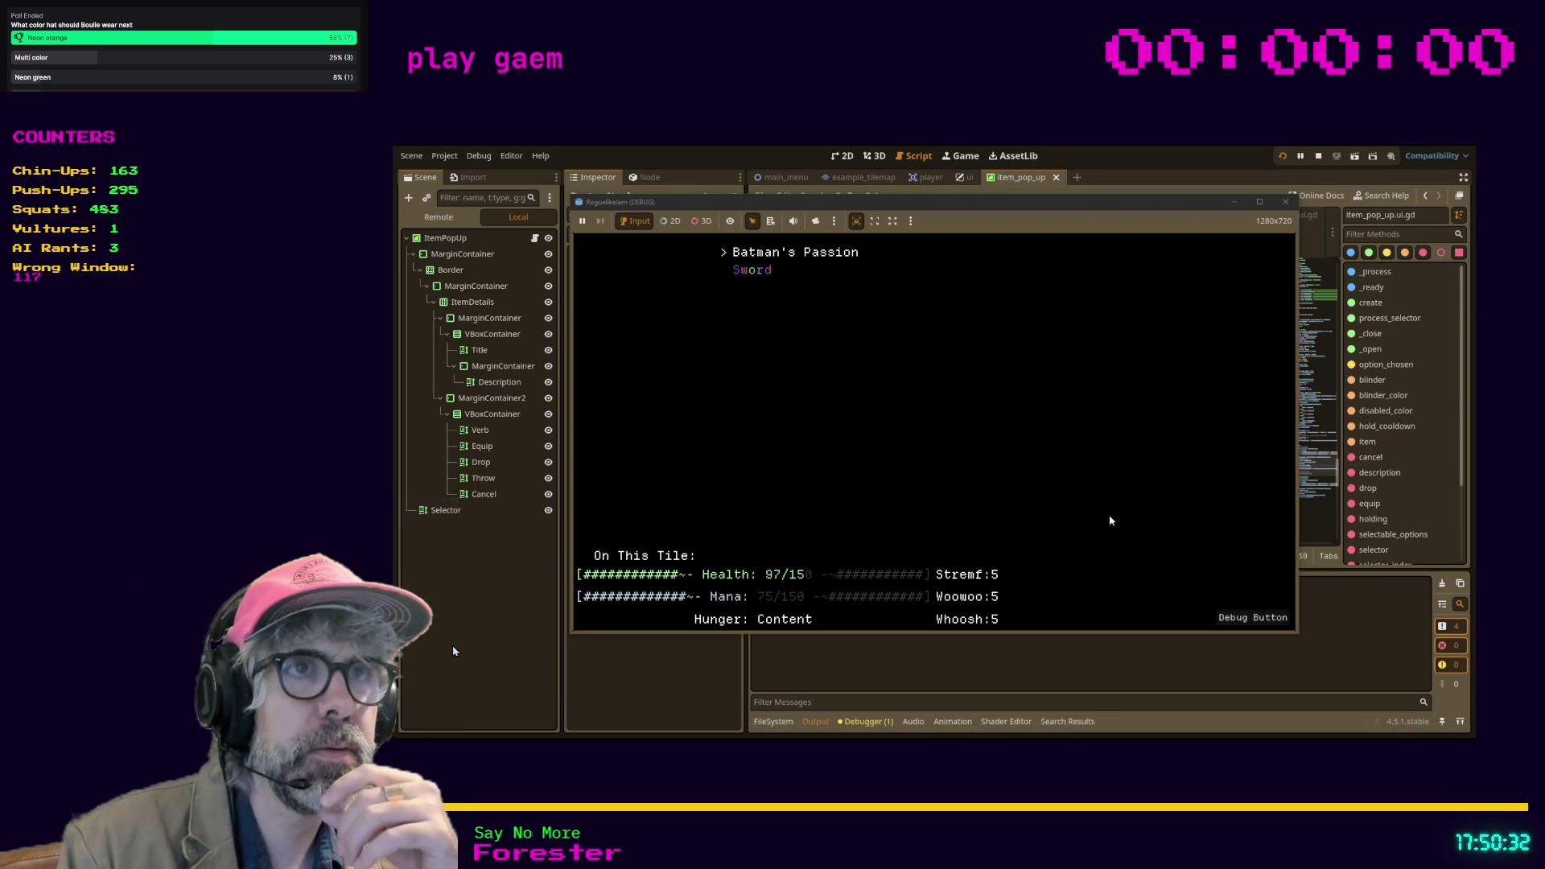
{"action": "key", "text": "Return"}
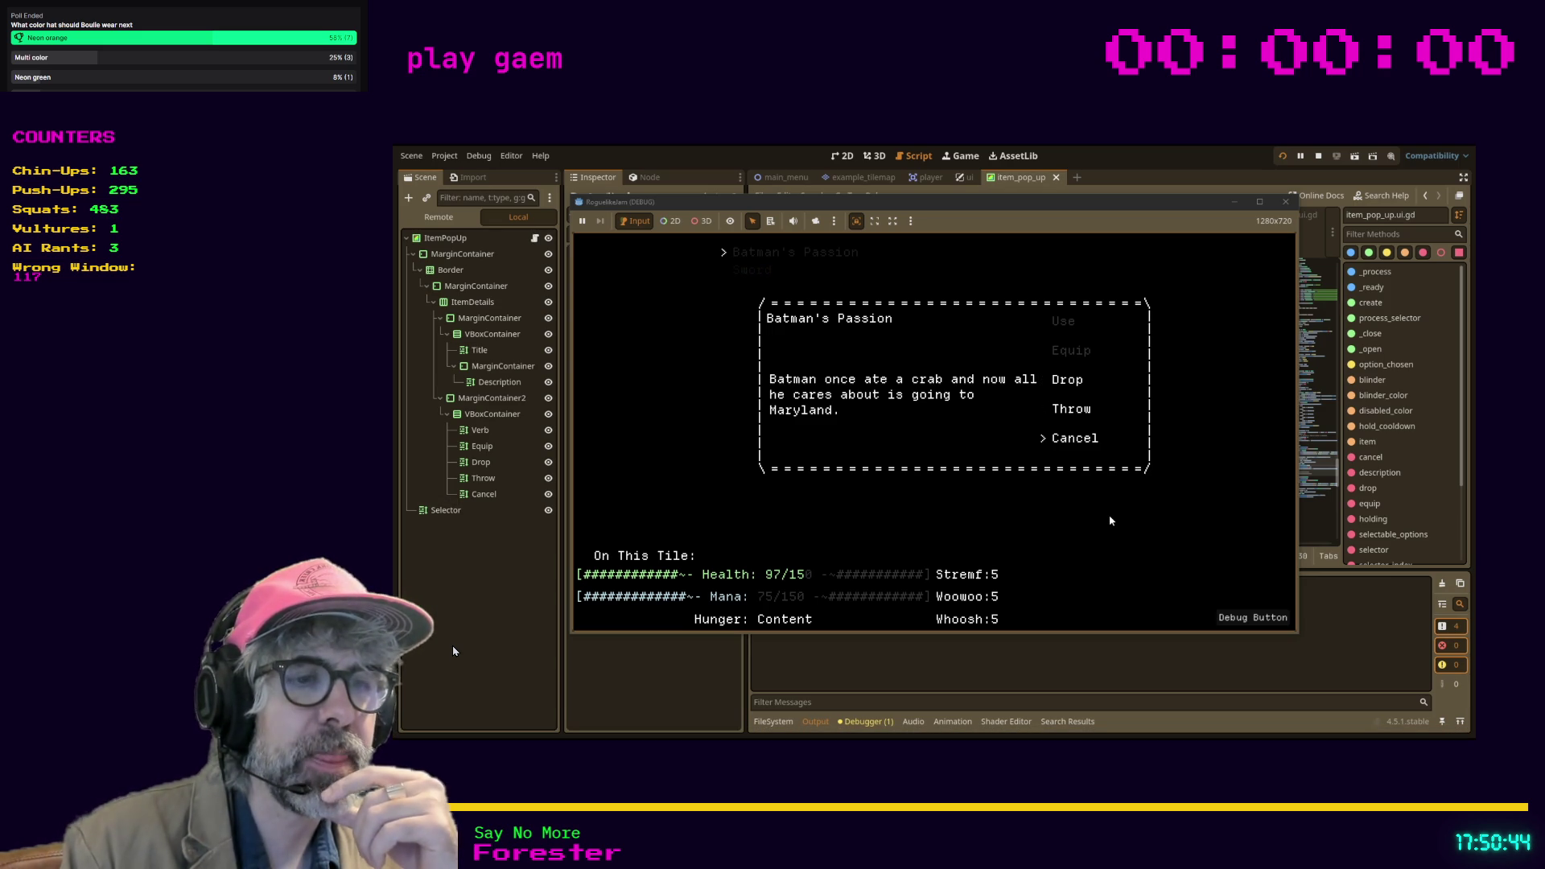
{"action": "key", "text": "Up"}
{"action": "key", "text": "Down"}
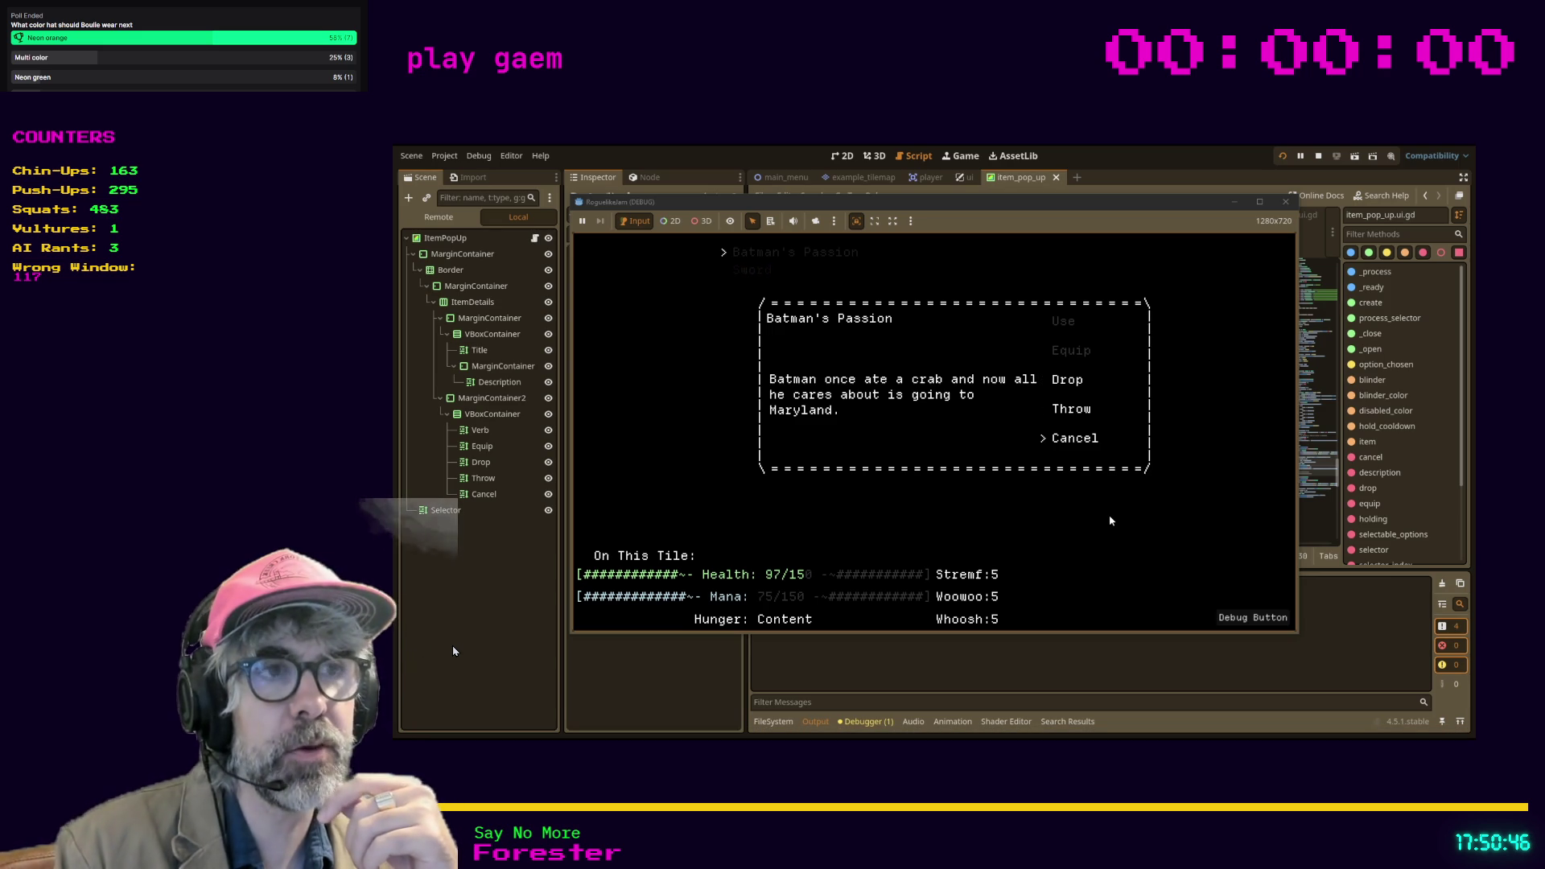
{"action": "key", "text": "Return"}
{"action": "key", "text": "Down"}
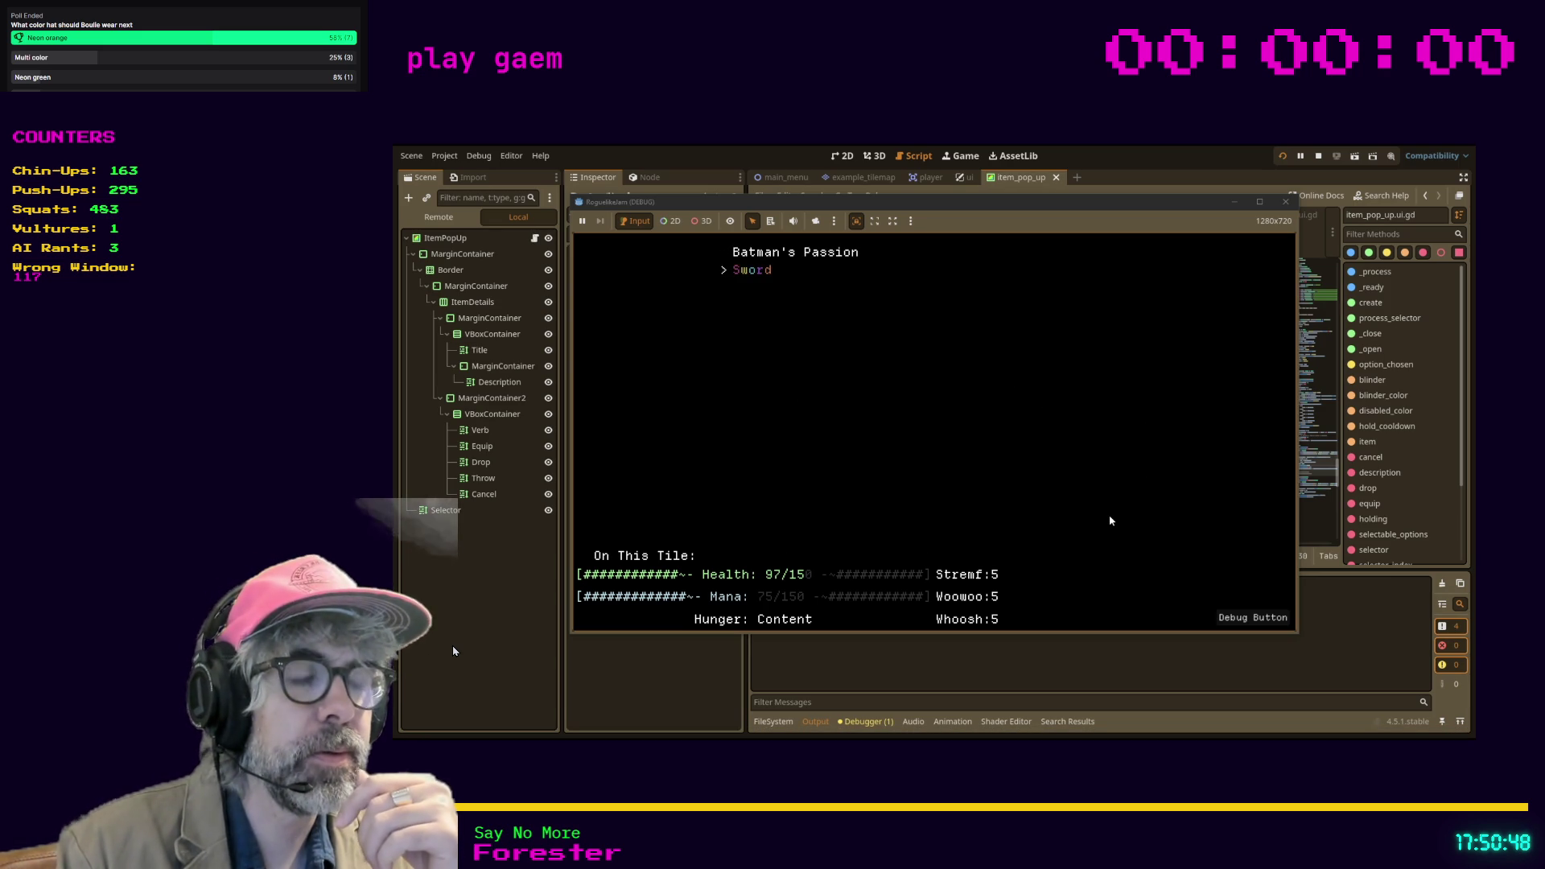
{"action": "key", "text": "Return"}
{"action": "key", "text": "Down"}
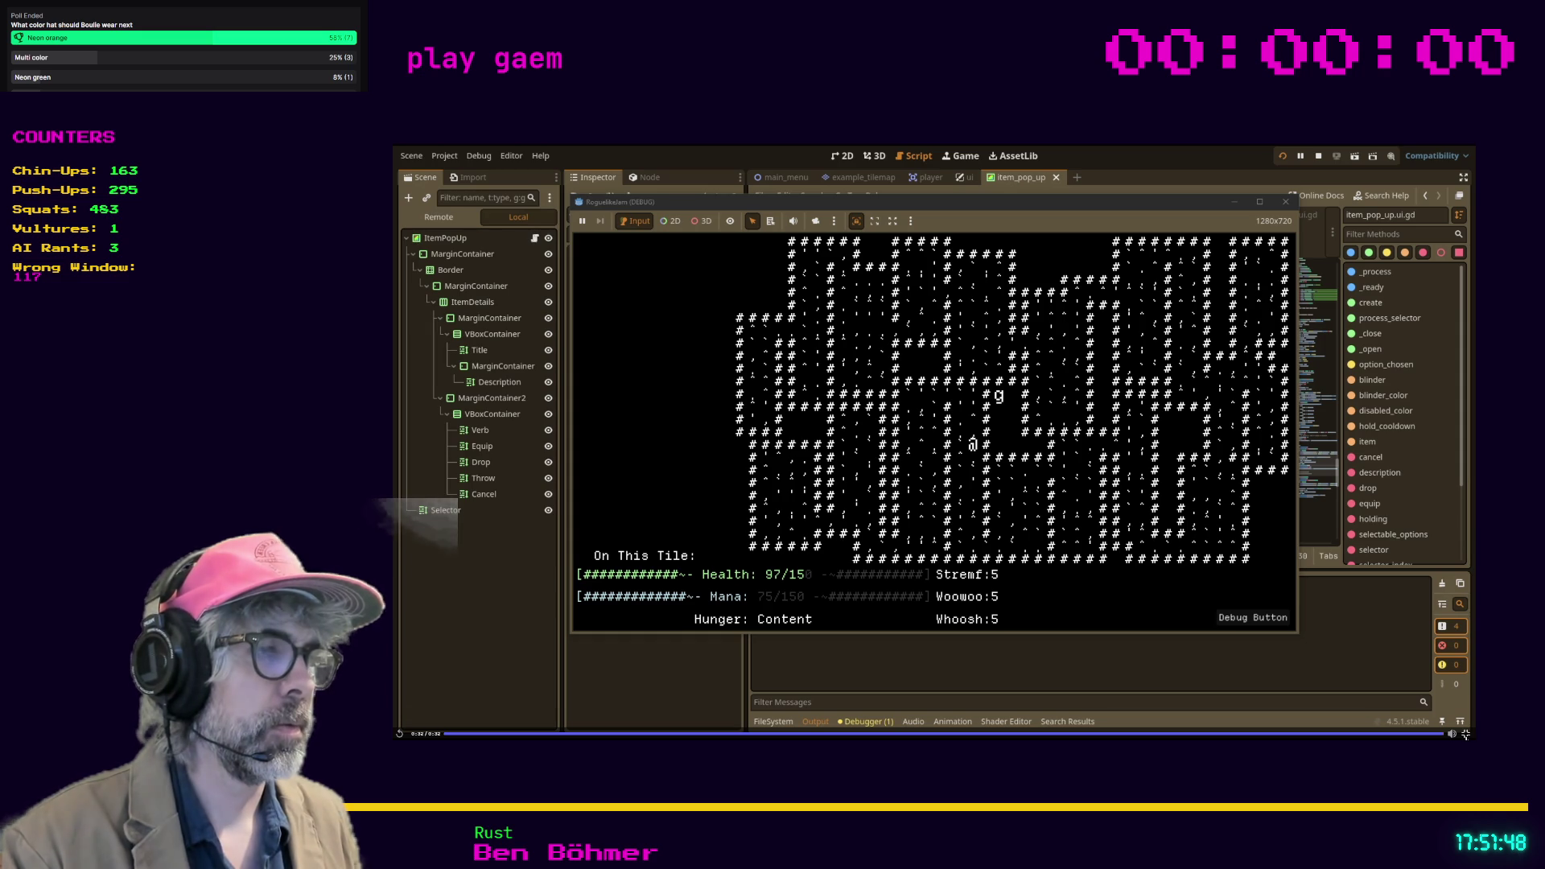
{"action": "key", "text": "alt+Tab"}
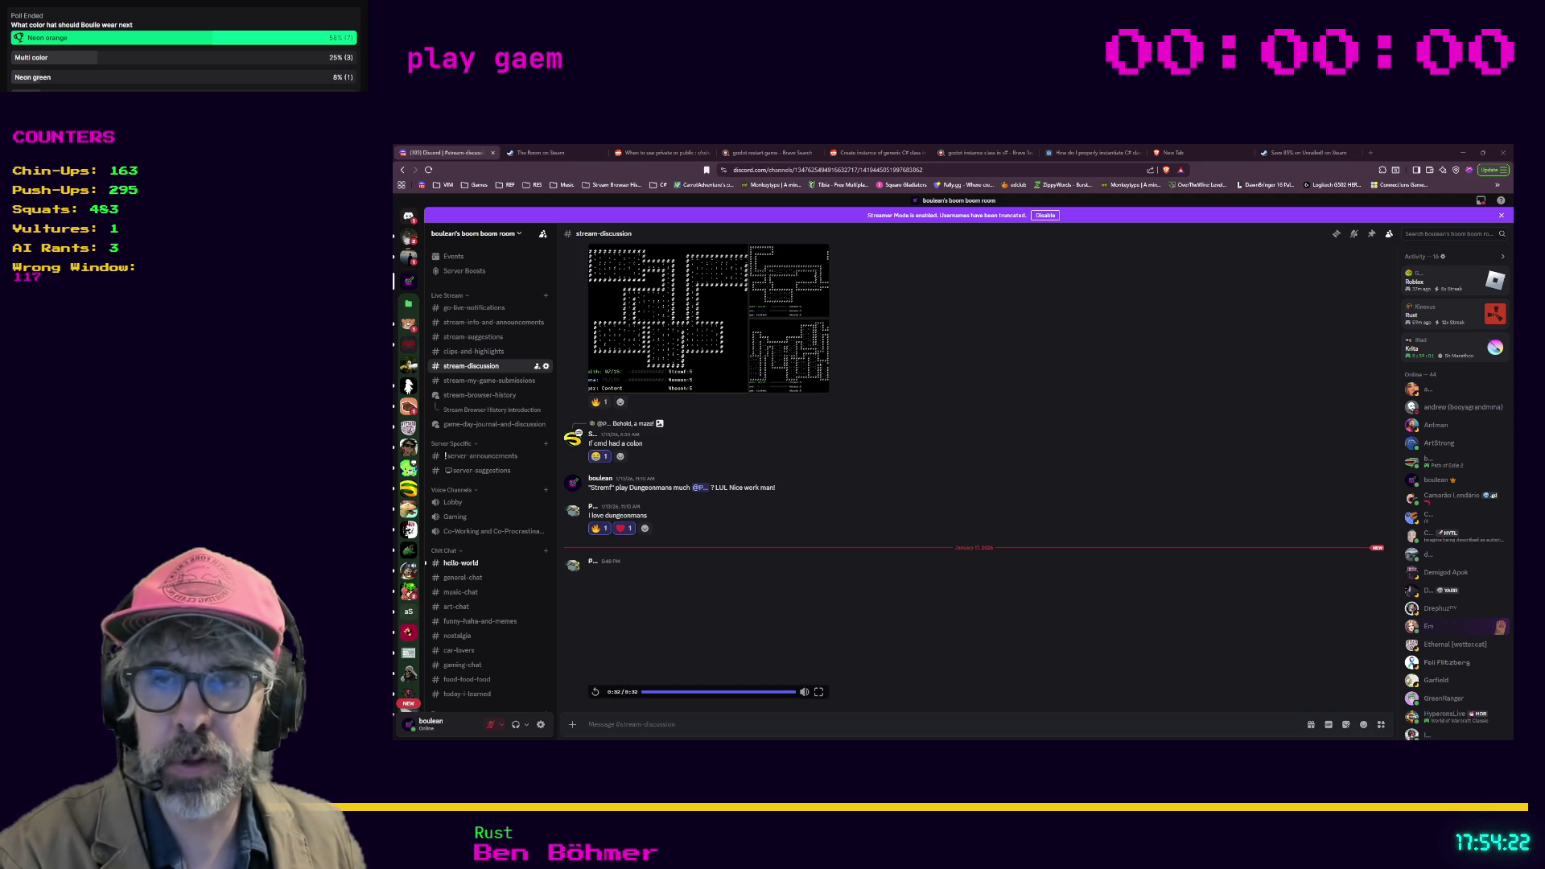
Step: Switch to Rider and minimize it to bring the Discord channel back
{"action": "key", "text": "alt+Tab"}
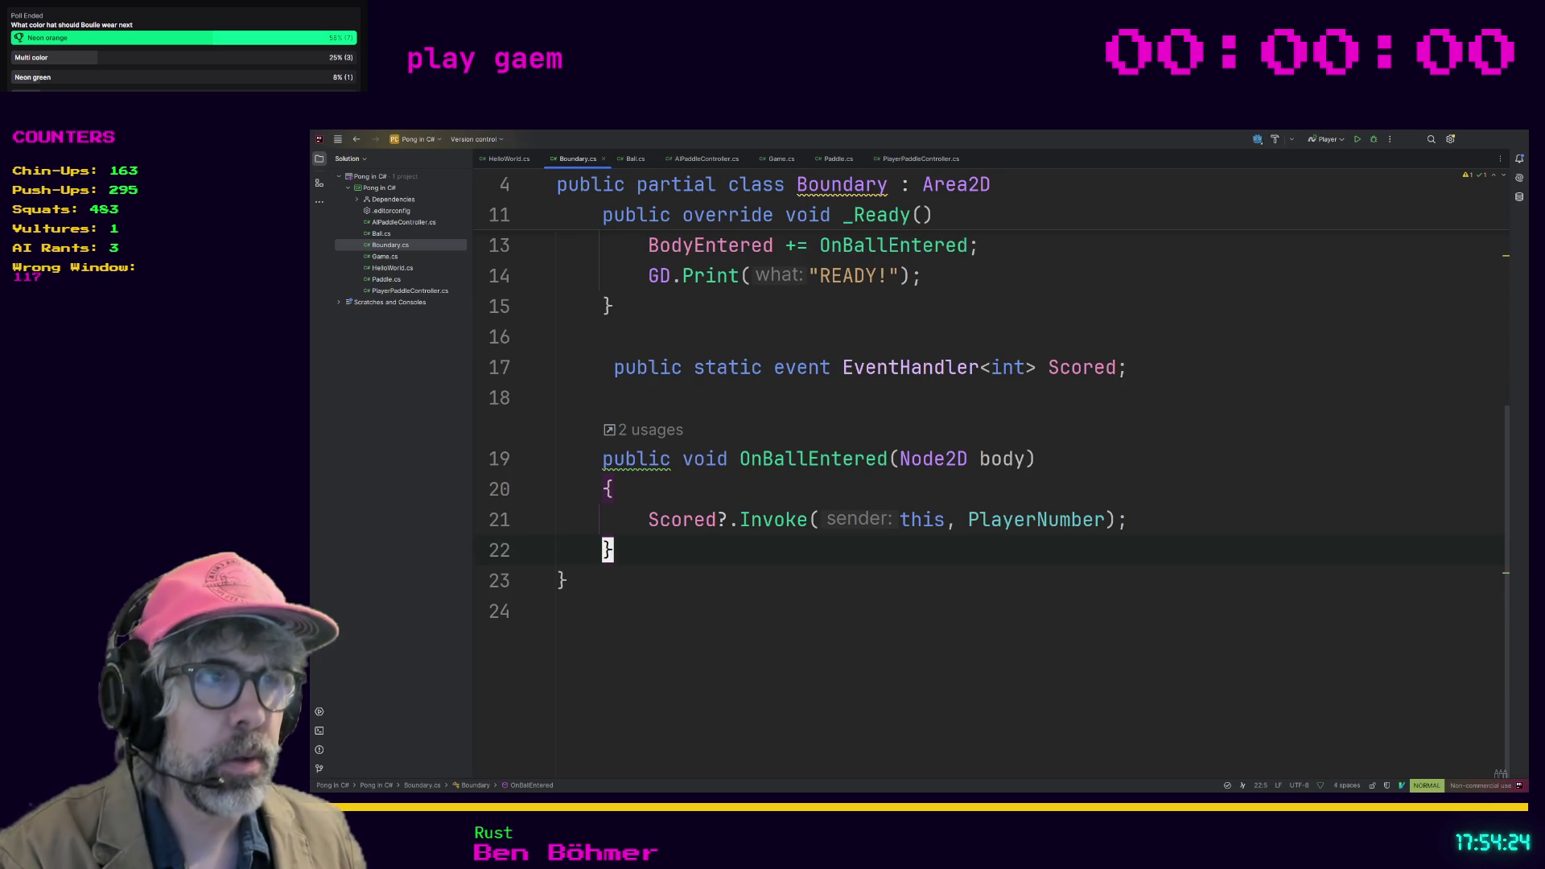
{"action": "left_click", "coordinate": [1480, 139]}
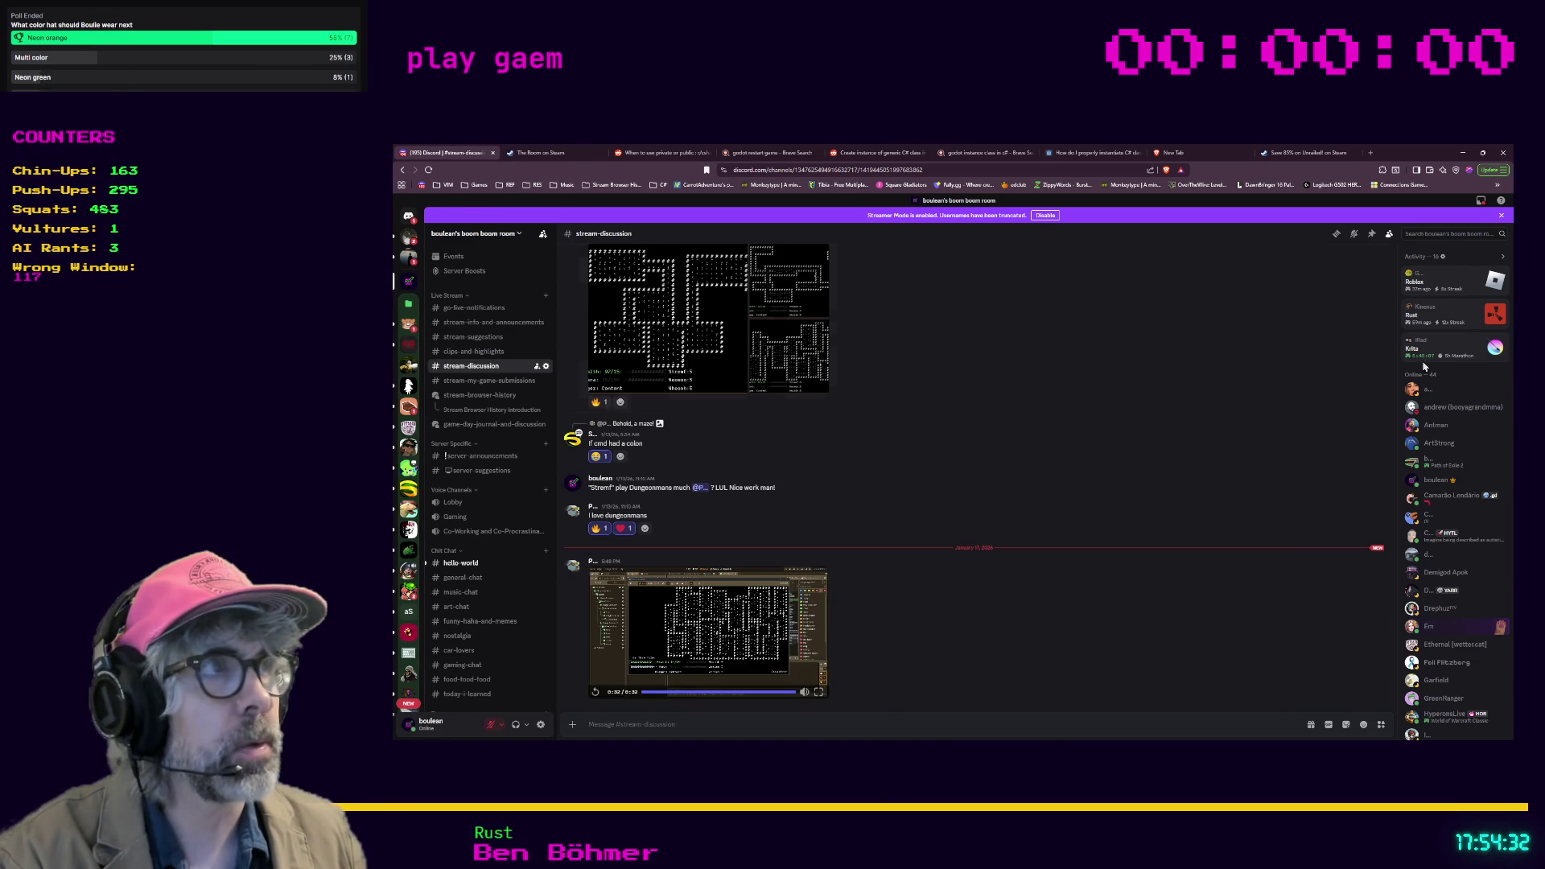
Step: Minimize the Discord browser window to reveal game.gd in Godot
{"action": "left_click", "coordinate": [1462, 152]}
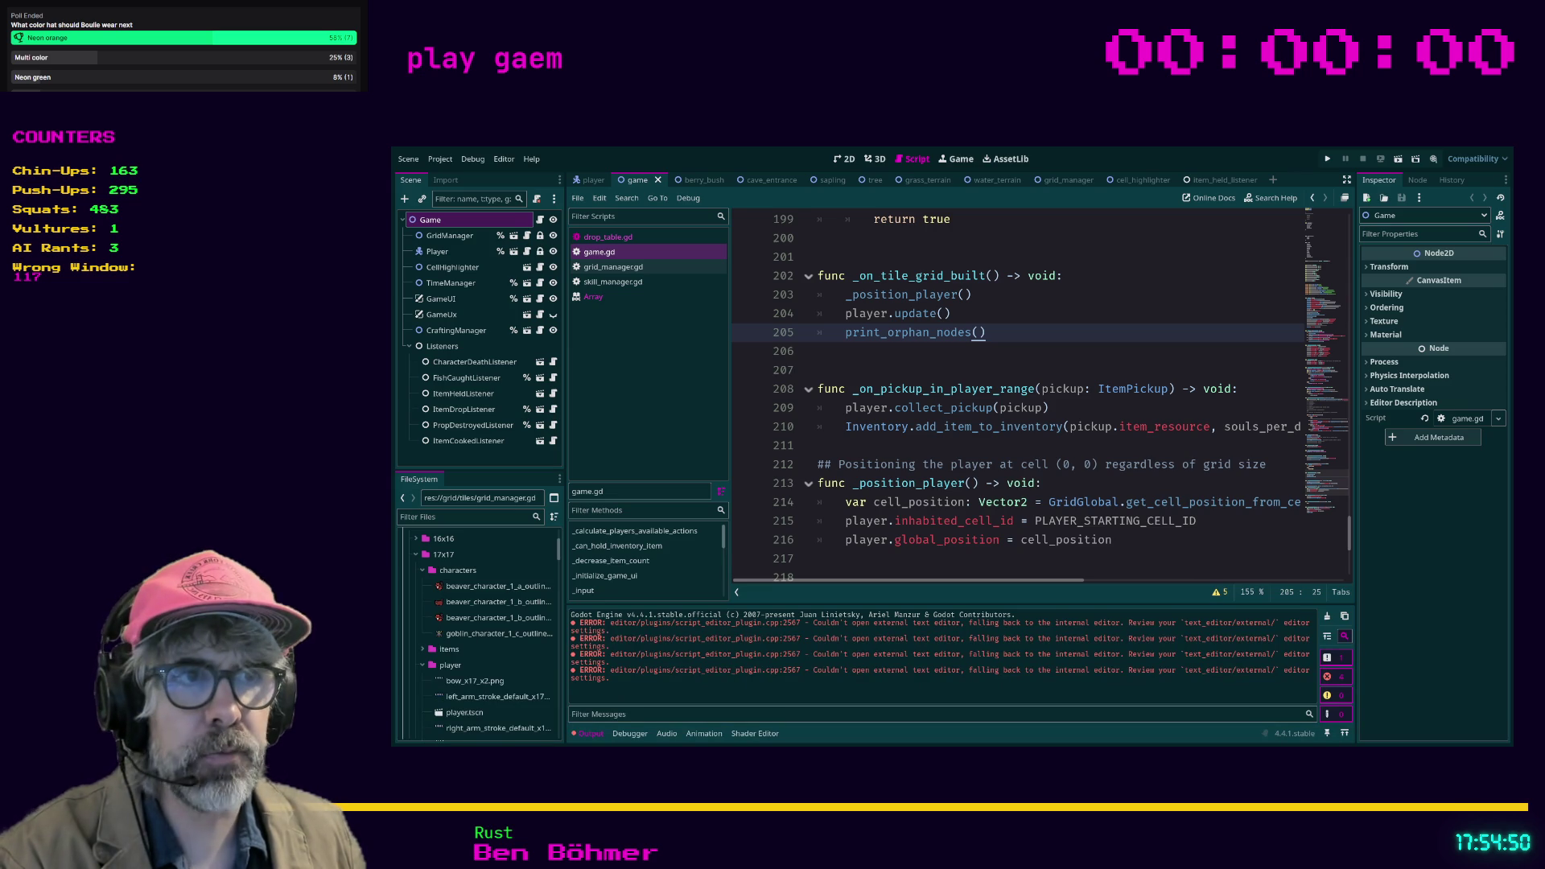
{"action": "left_click", "coordinate": [967, 521]}
{"action": "scroll", "coordinate": [1037, 462], "scroll_direction": "up", "scroll_amount": 2}
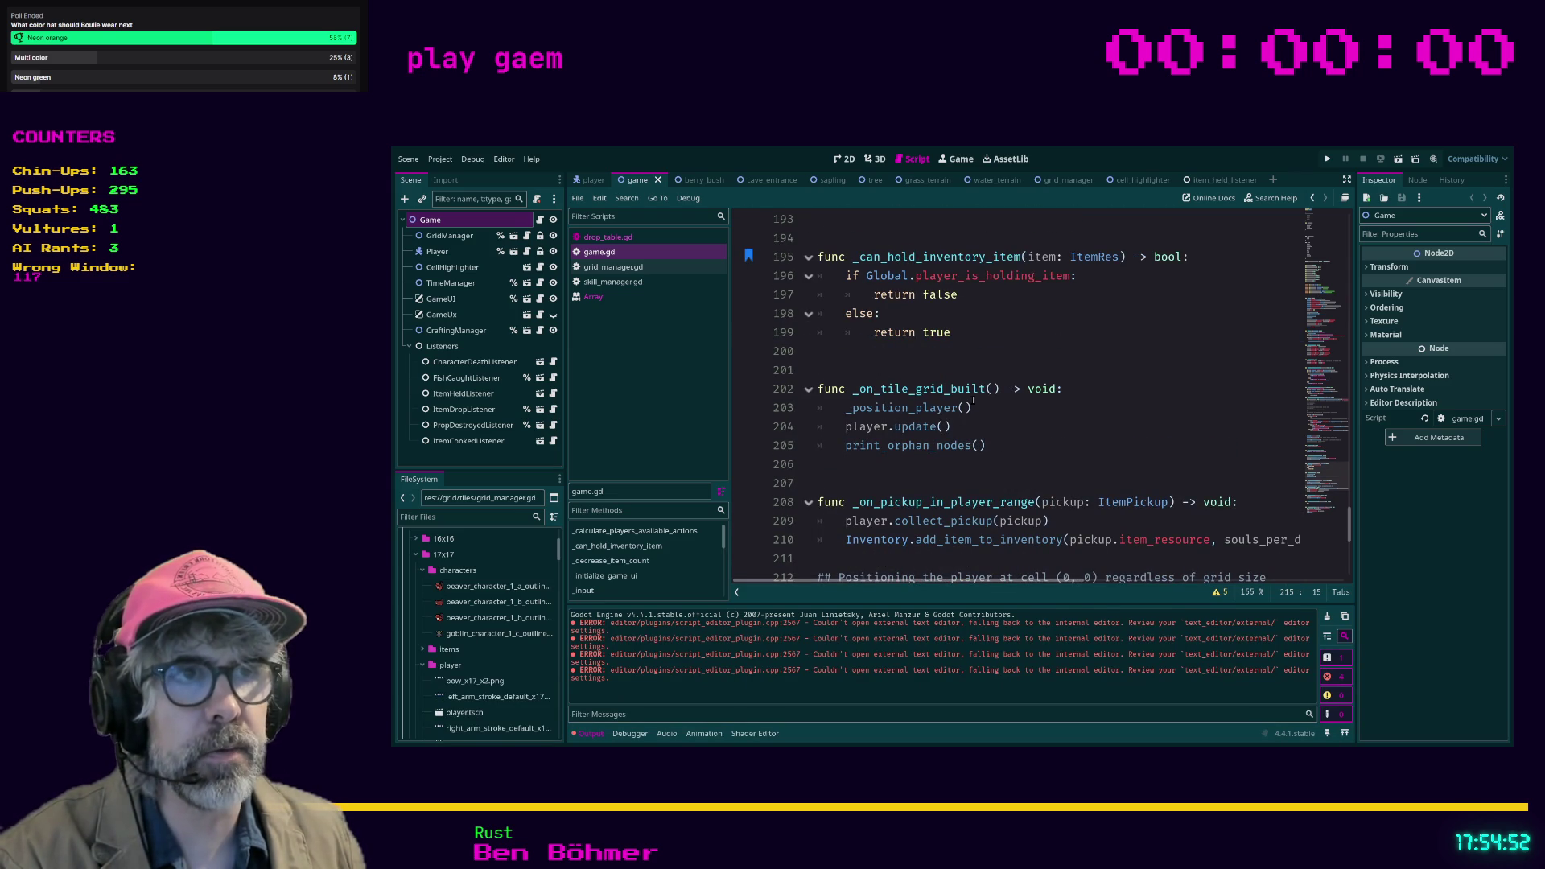
{"action": "left_click", "coordinate": [1038, 388]}
{"action": "left_click", "coordinate": [934, 276]}
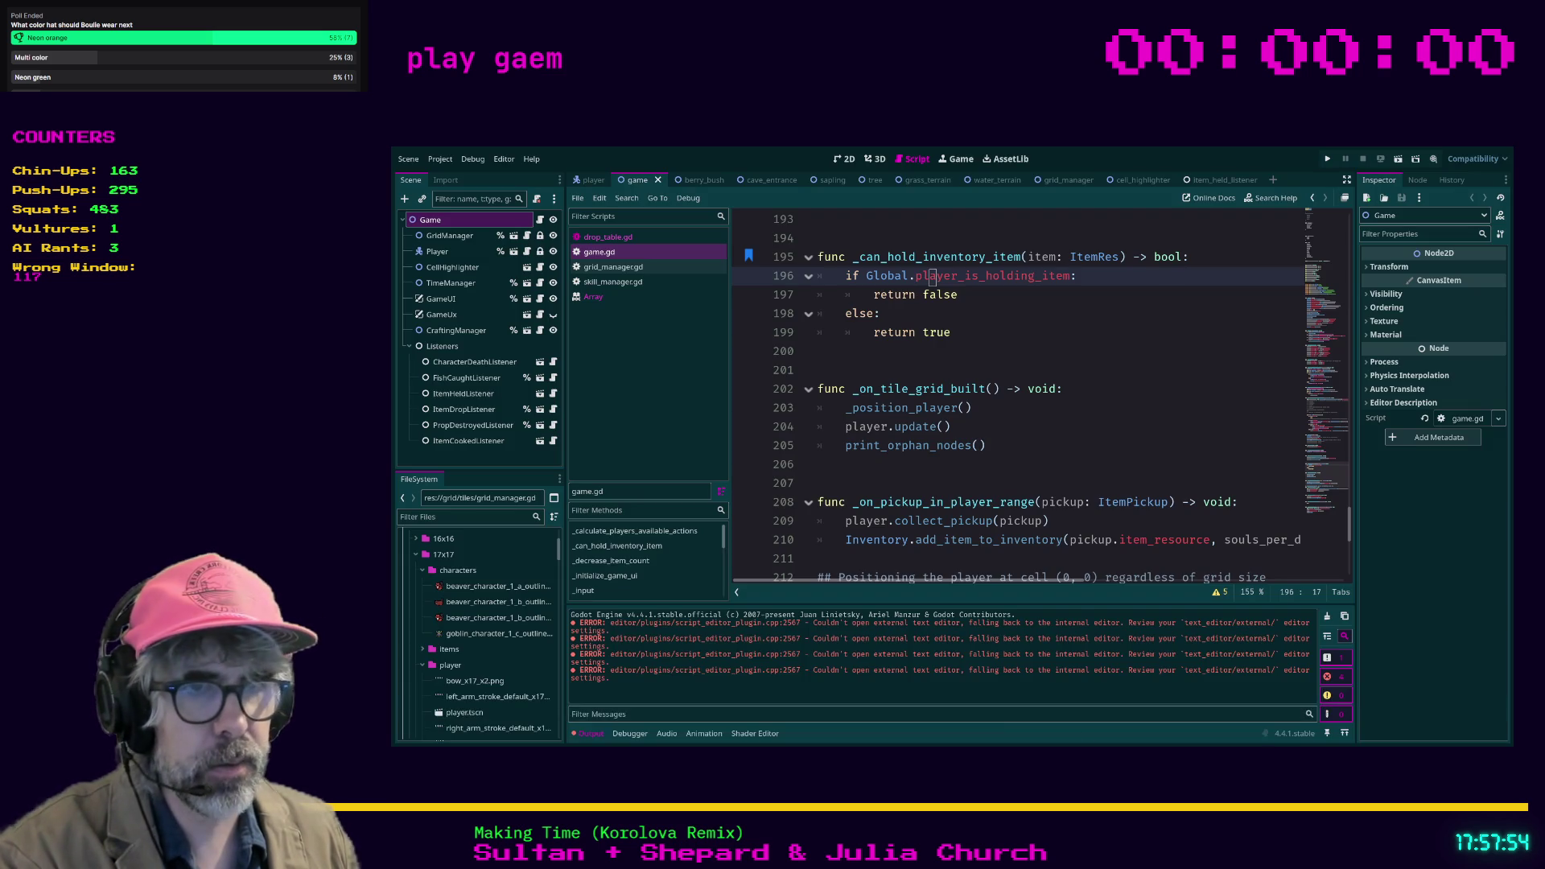
{"action": "left_click", "coordinate": [640, 733]}
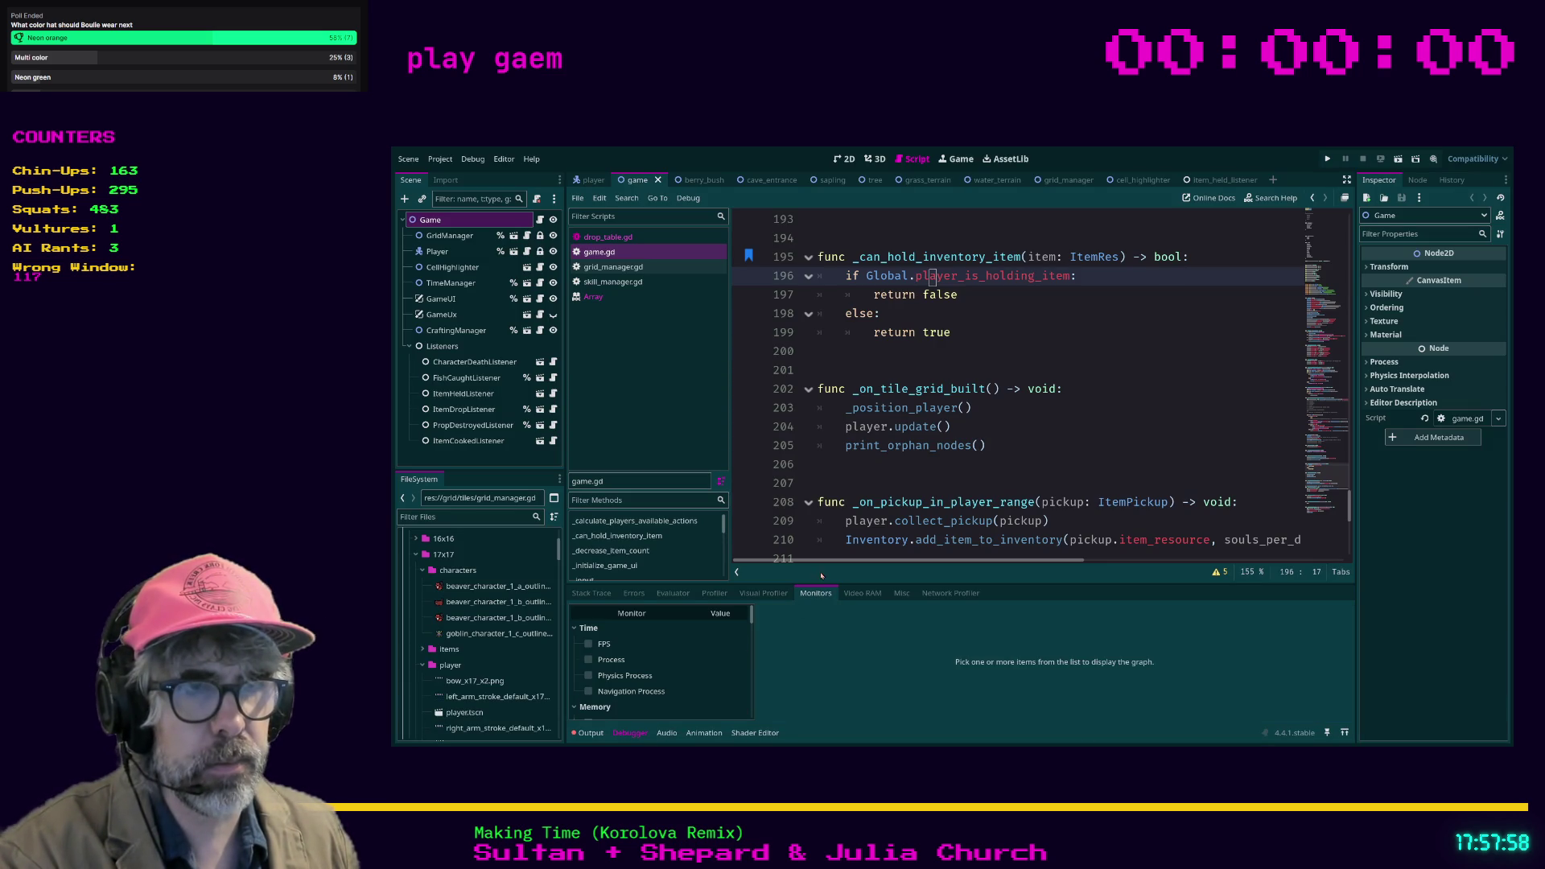
Step: Enlarge the debugger panel, save game.gd, then briefly run and stop the game
{"action": "left_click_drag", "start_coordinate": [846, 582], "coordinate": [853, 545]}
{"action": "left_click", "coordinate": [947, 427]}
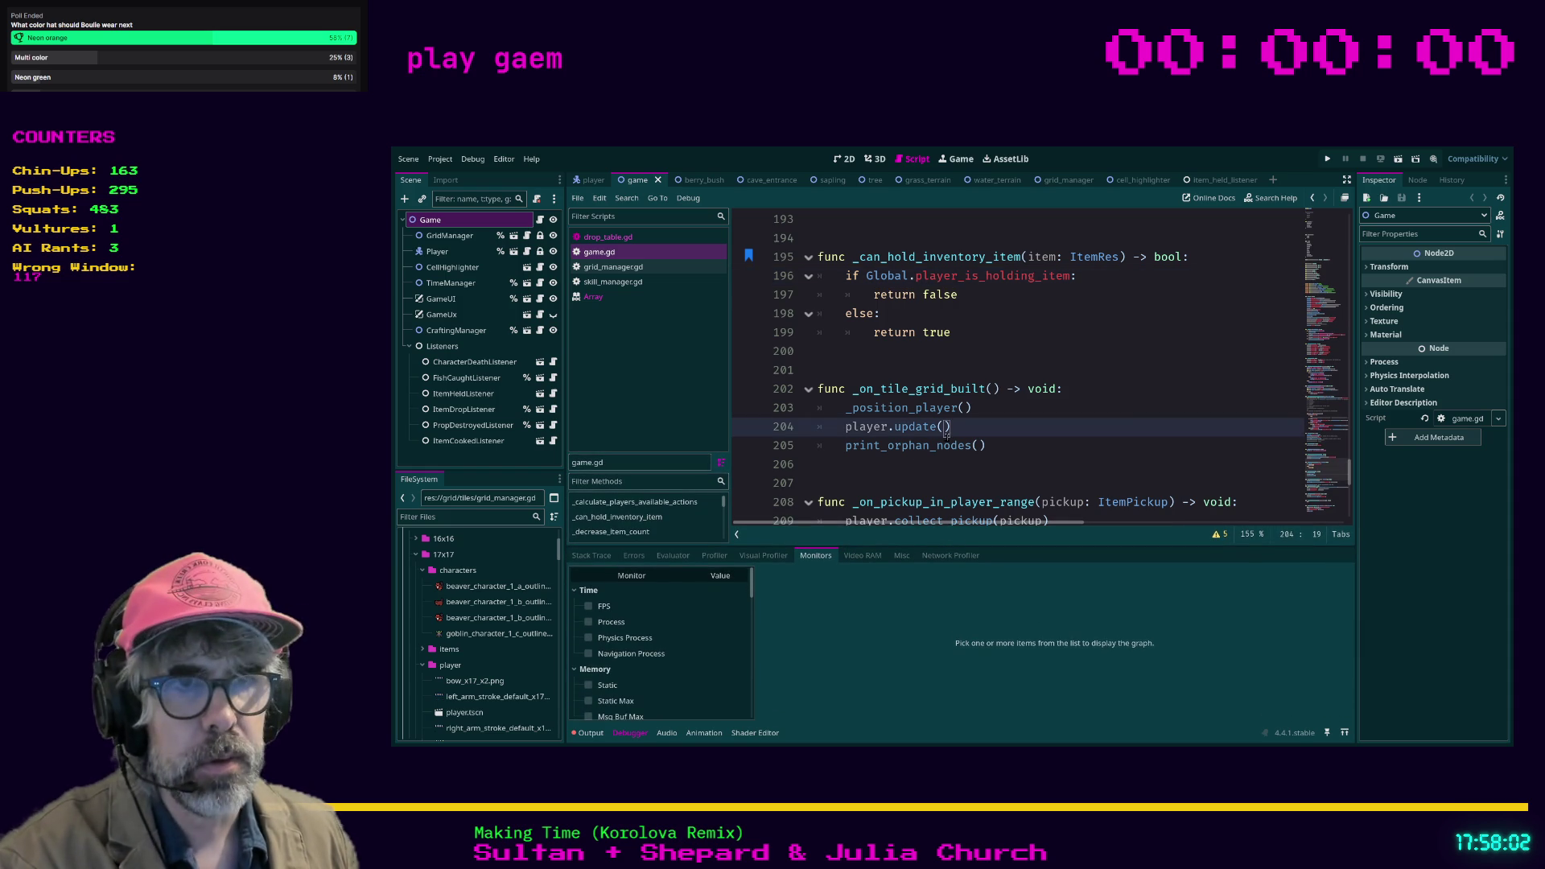
{"action": "key", "text": "ctrl+s"}
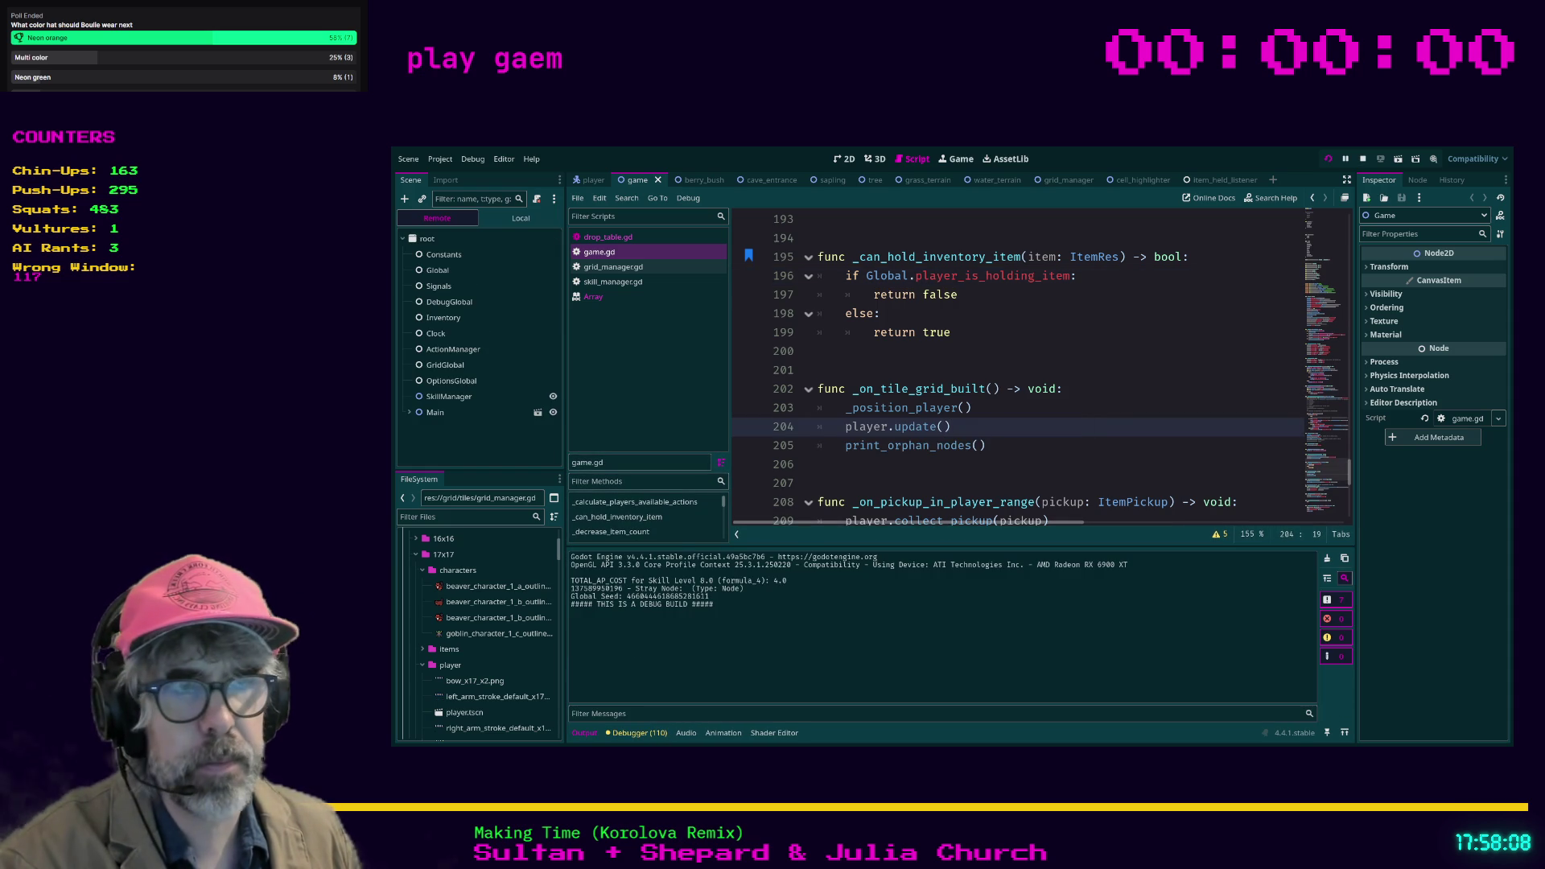
{"action": "key", "text": "F8"}
Step: Show the Debugger's Errors list with the run's 110 errors and warnings
{"action": "left_click", "coordinate": [624, 732]}
{"action": "left_click", "coordinate": [651, 555]}
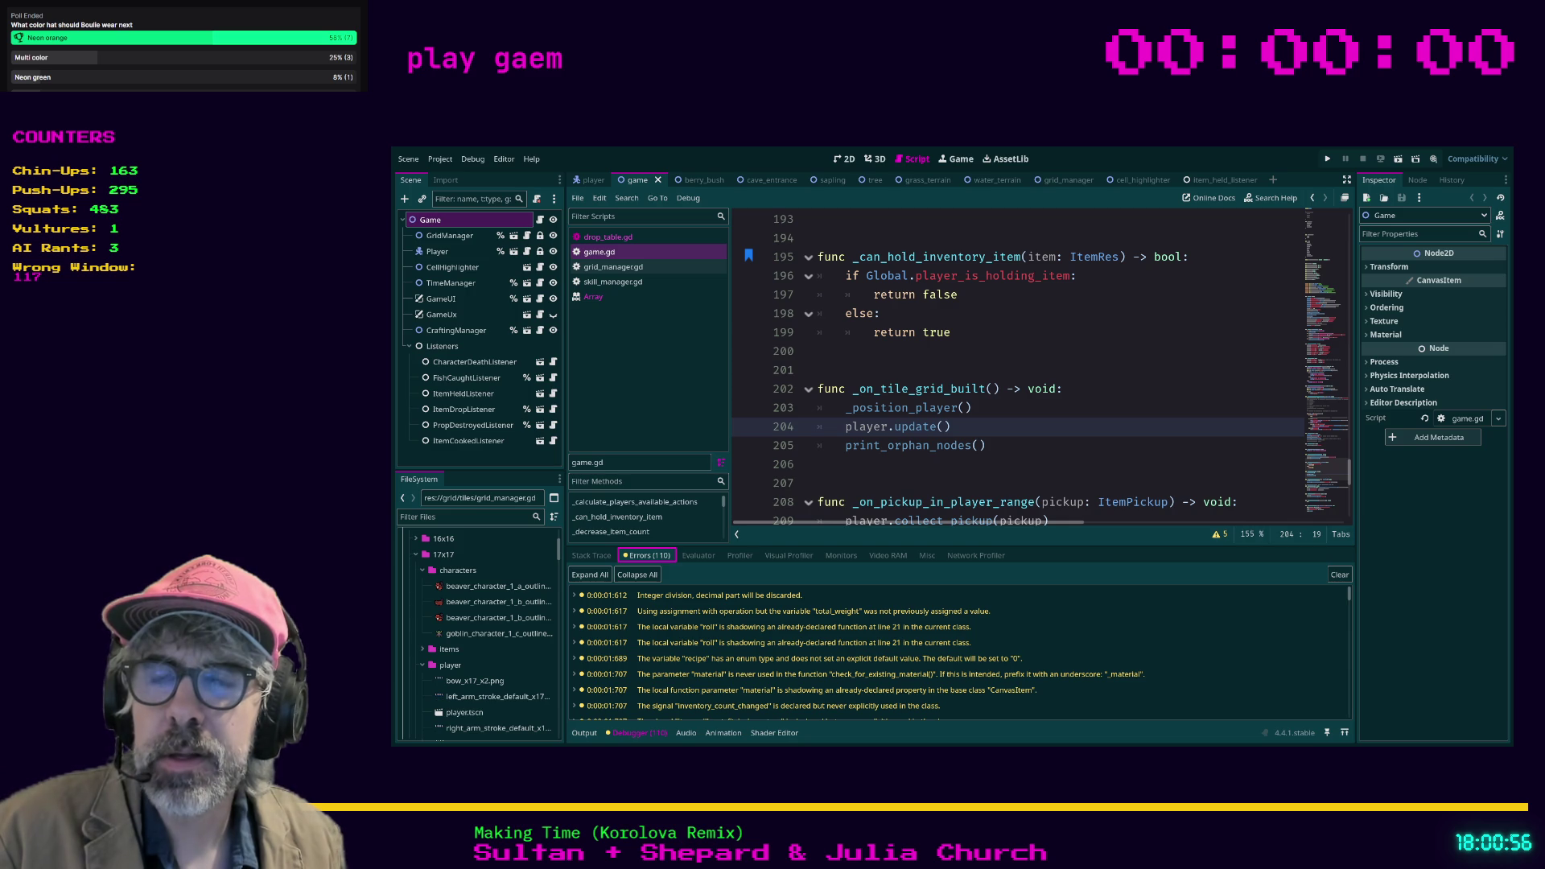
{"action": "left_click", "coordinate": [919, 501]}
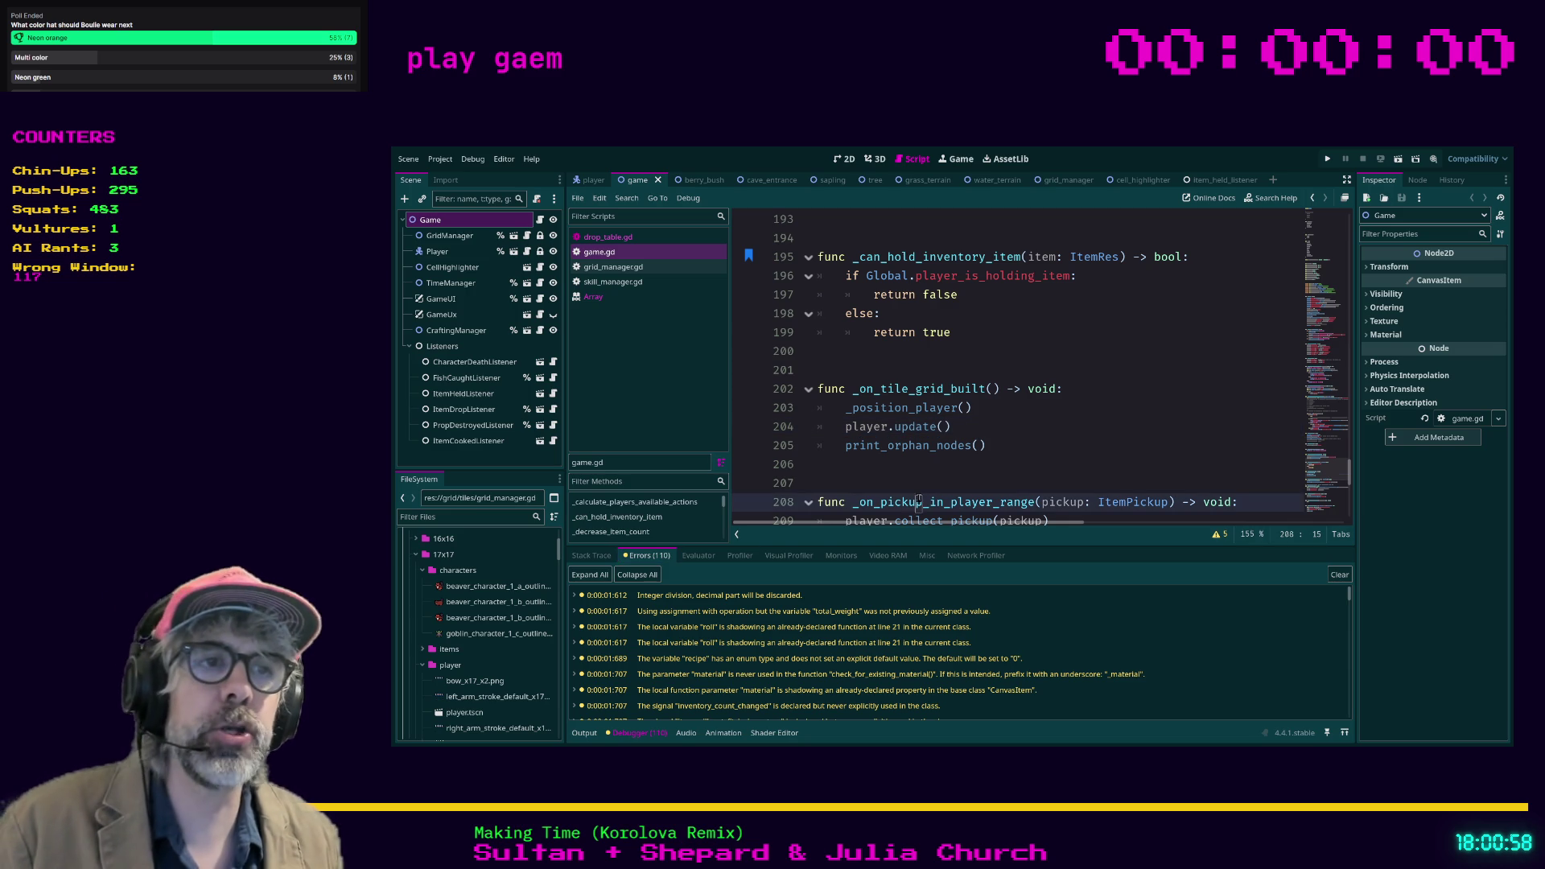
{"action": "double_click", "coordinate": [1041, 388]}
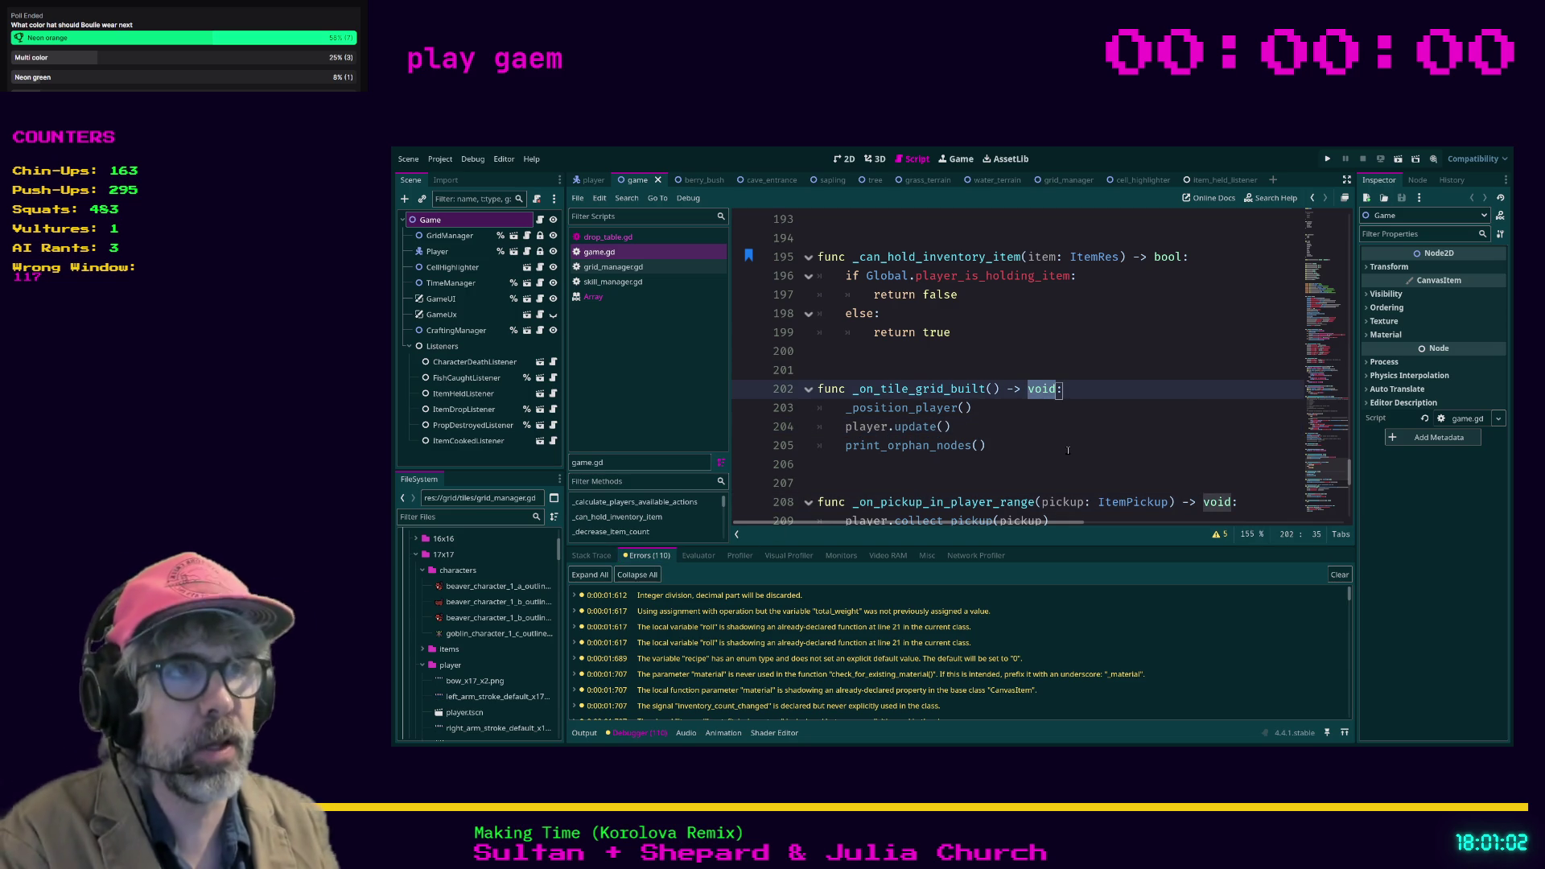
{"action": "key", "text": "Right"}
{"action": "key", "text": "BackSpace"}
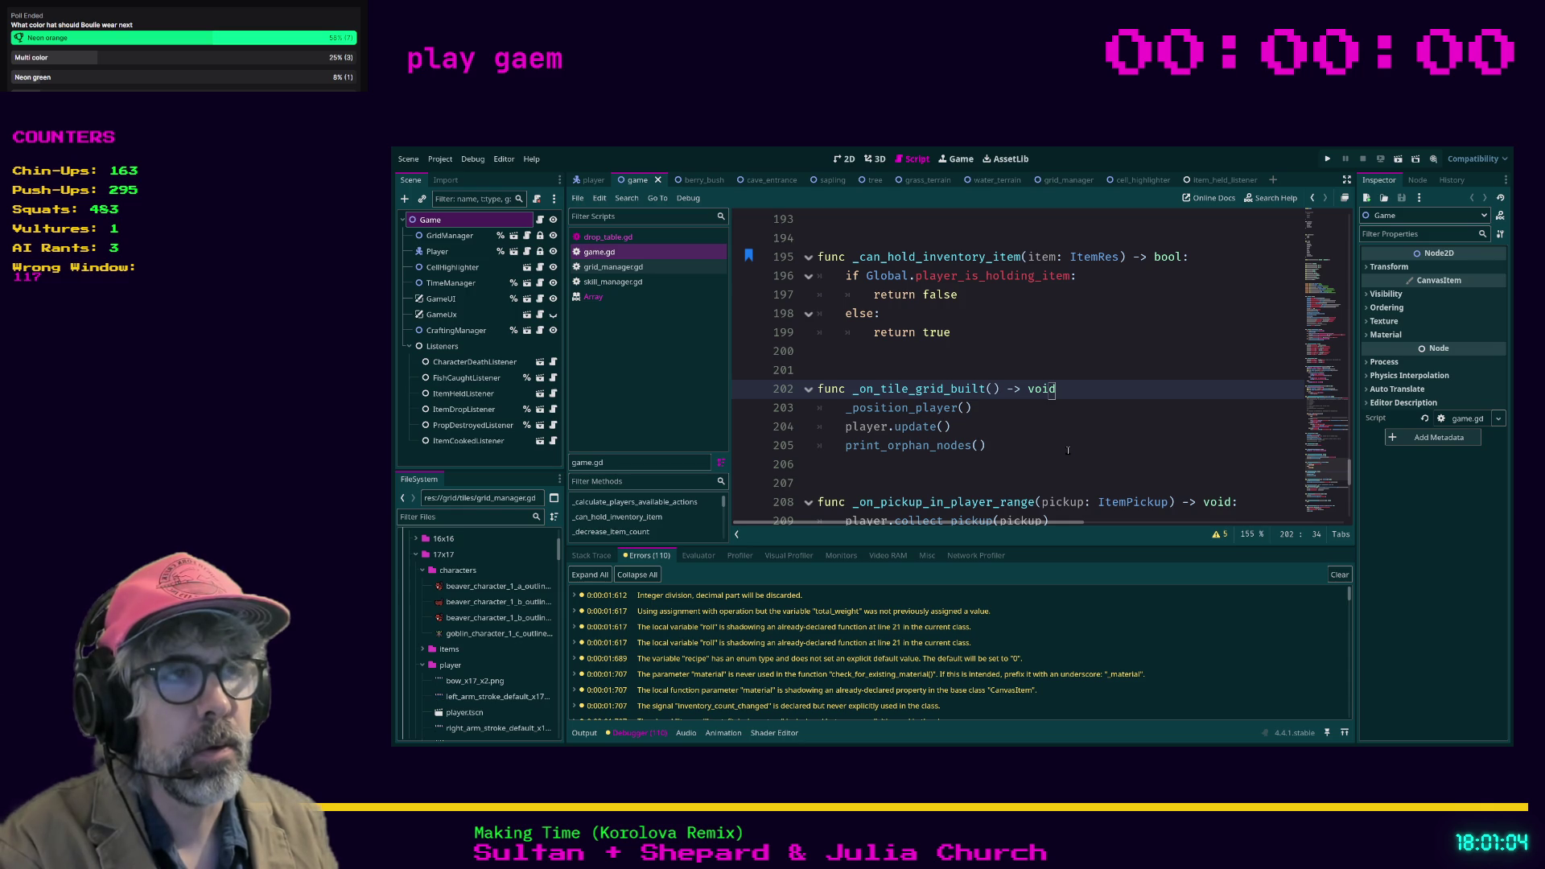
{"action": "key", "text": "Down"}
{"action": "key", "text": "ctrl+z"}
{"action": "key", "text": "ctrl+z"}
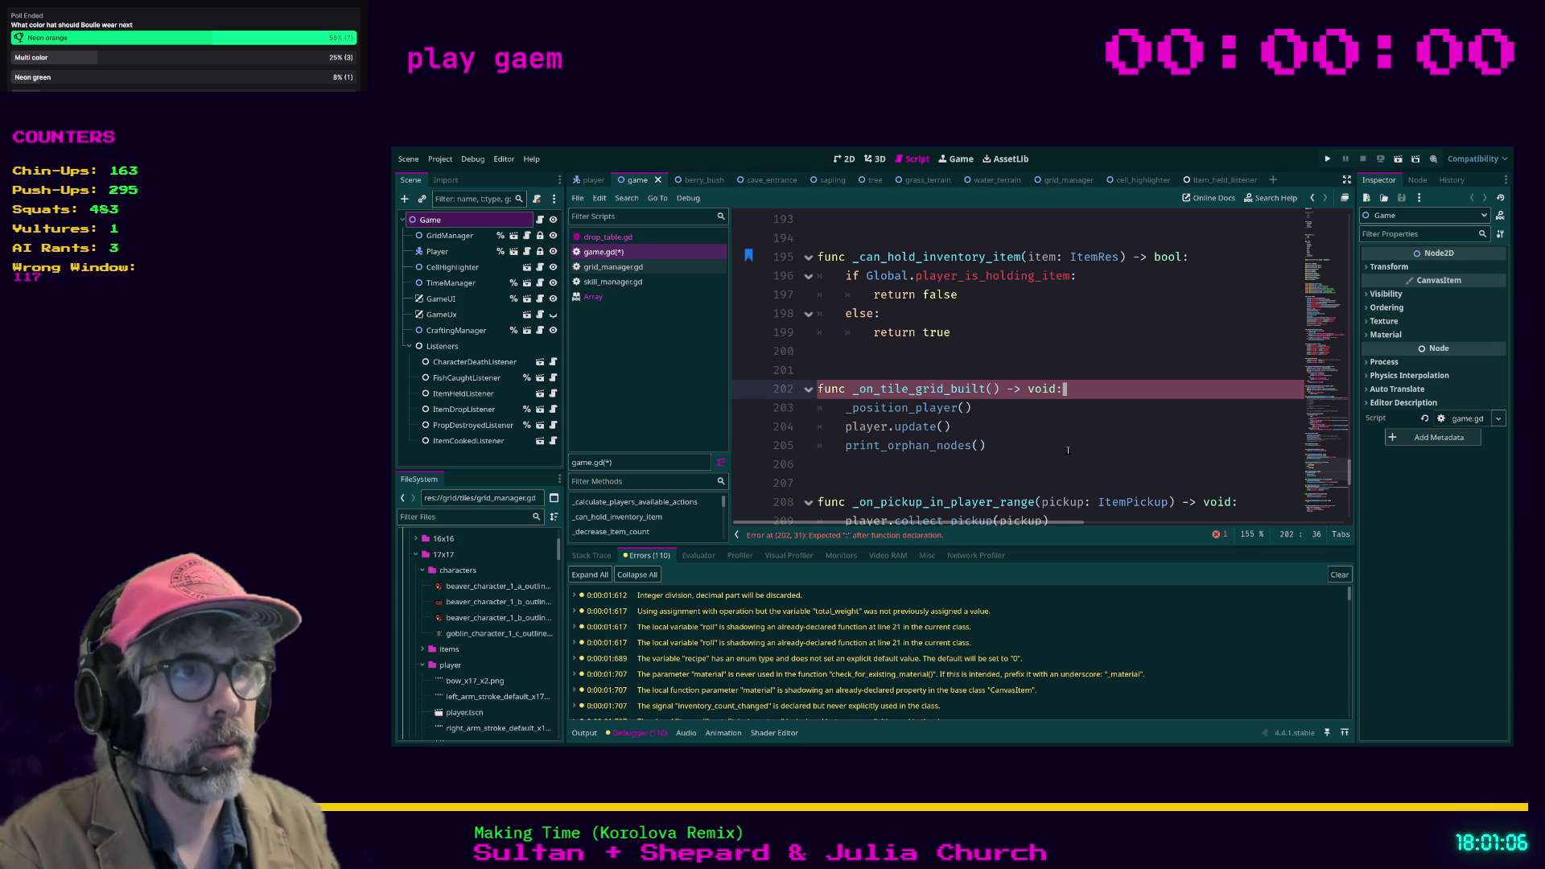
{"action": "key", "text": "Left"}
{"action": "key", "text": "Left"}
{"action": "key", "text": "Left"}
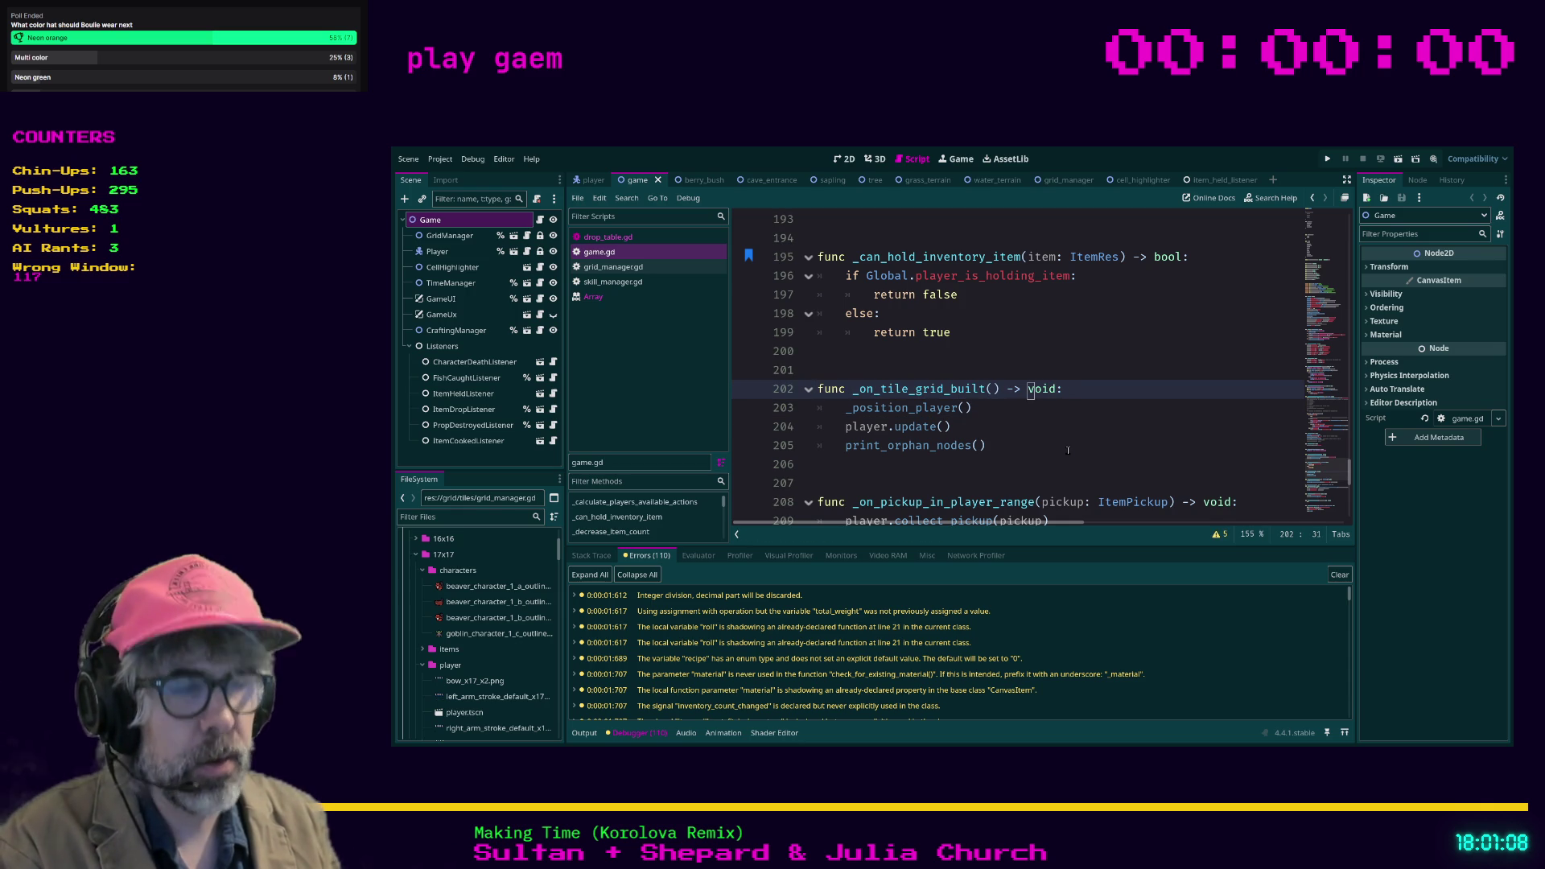
{"action": "key", "text": "BackSpace"}
{"action": "key", "text": "BackSpace"}
{"action": "key", "text": "BackSpace"}
{"action": "key", "text": "Delete"}
{"action": "key", "text": "Delete"}
{"action": "key", "text": "Delete"}
{"action": "key", "text": "Down"}
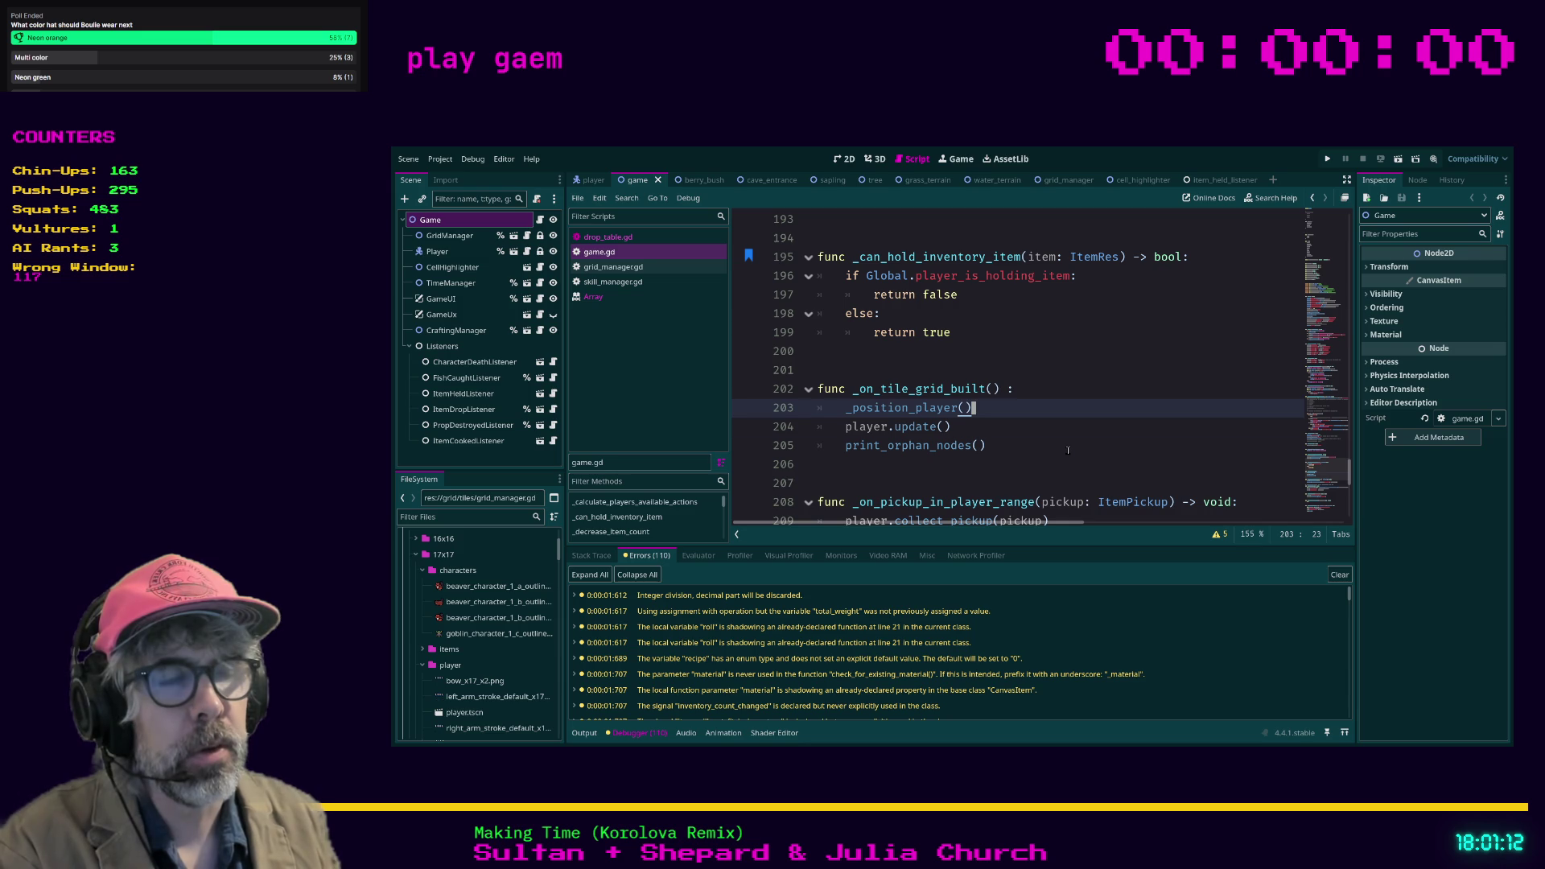
{"action": "key", "text": "Down"}
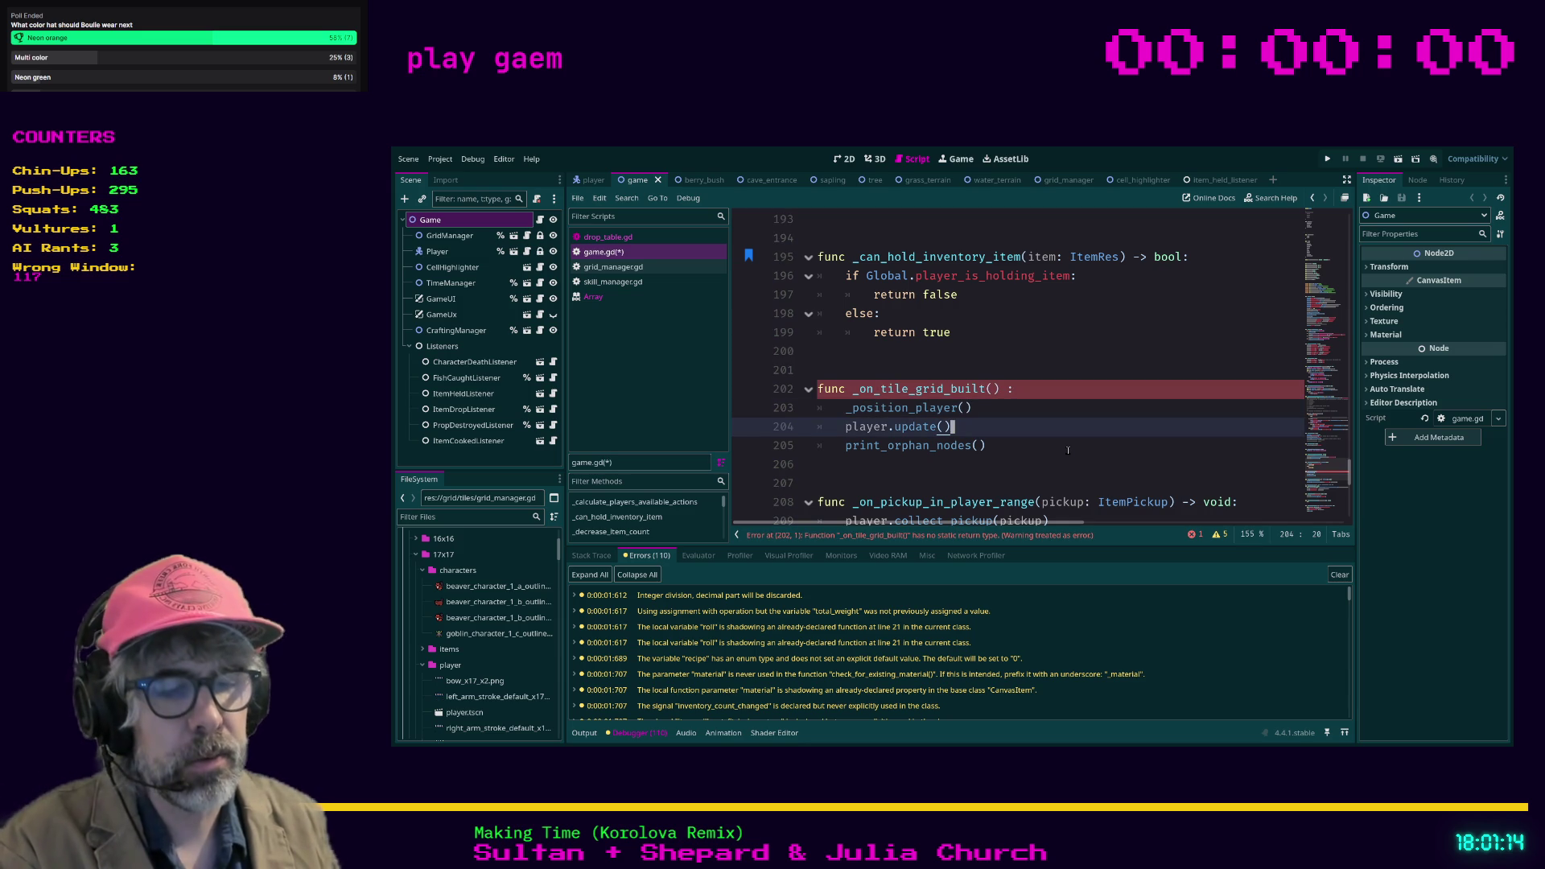
{"action": "key", "text": "Up"}
{"action": "key", "text": "Up"}
{"action": "type", "text": "void"}
{"action": "type", "text": "v"}
{"action": "left_click", "coordinate": [1026, 447]}
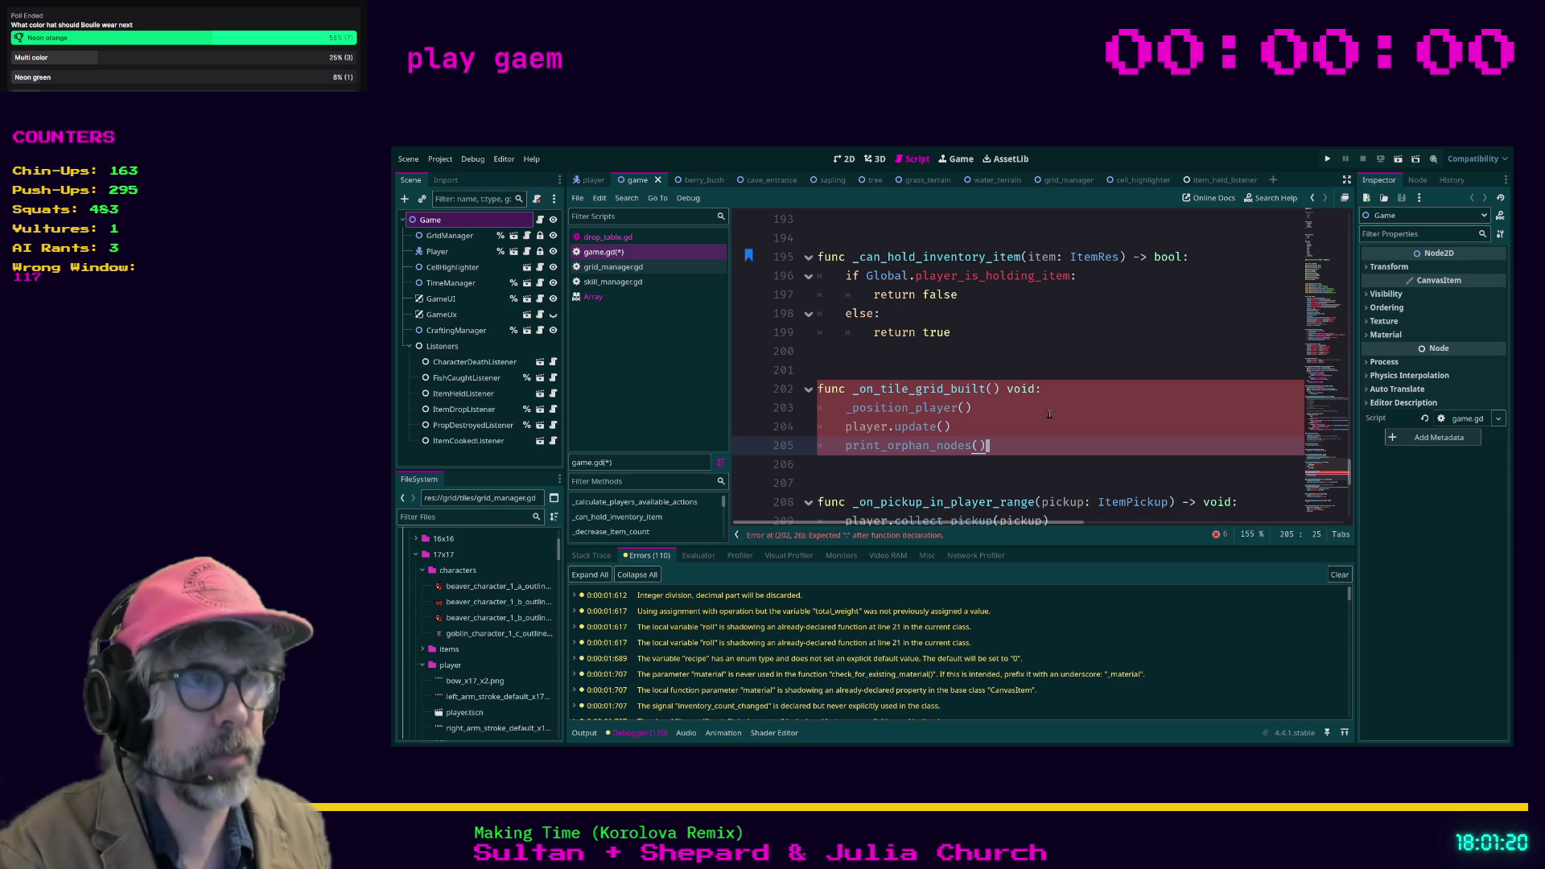
{"action": "left_click", "coordinate": [1002, 389]}
{"action": "type", "text": "->"}
{"action": "left_click", "coordinate": [1008, 451]}
{"action": "key", "text": "ctrl+s"}
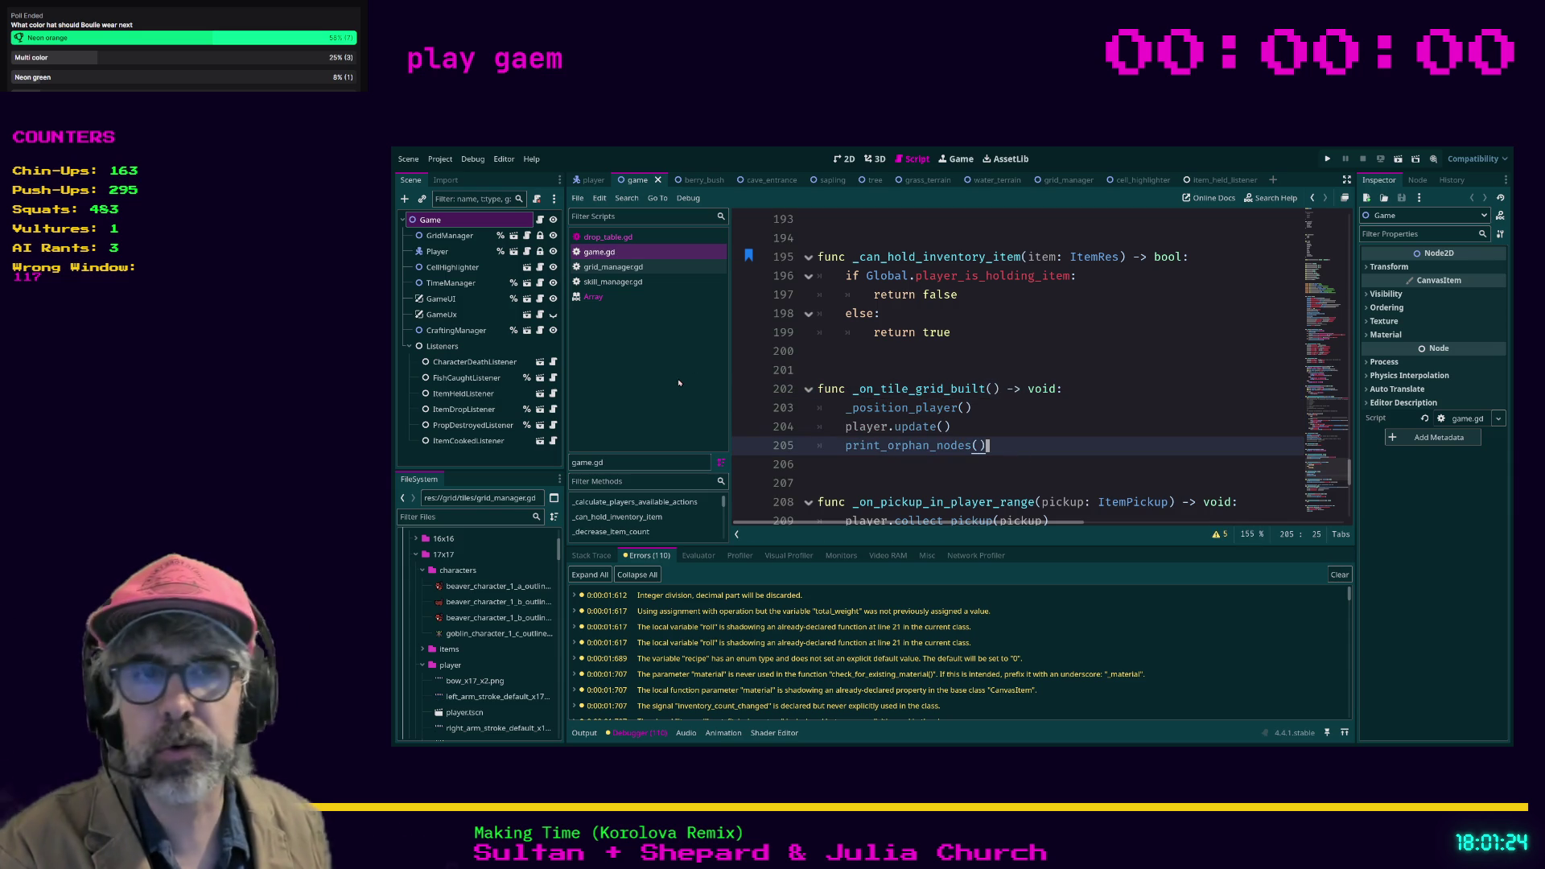
{"action": "left_click", "coordinate": [481, 517]}
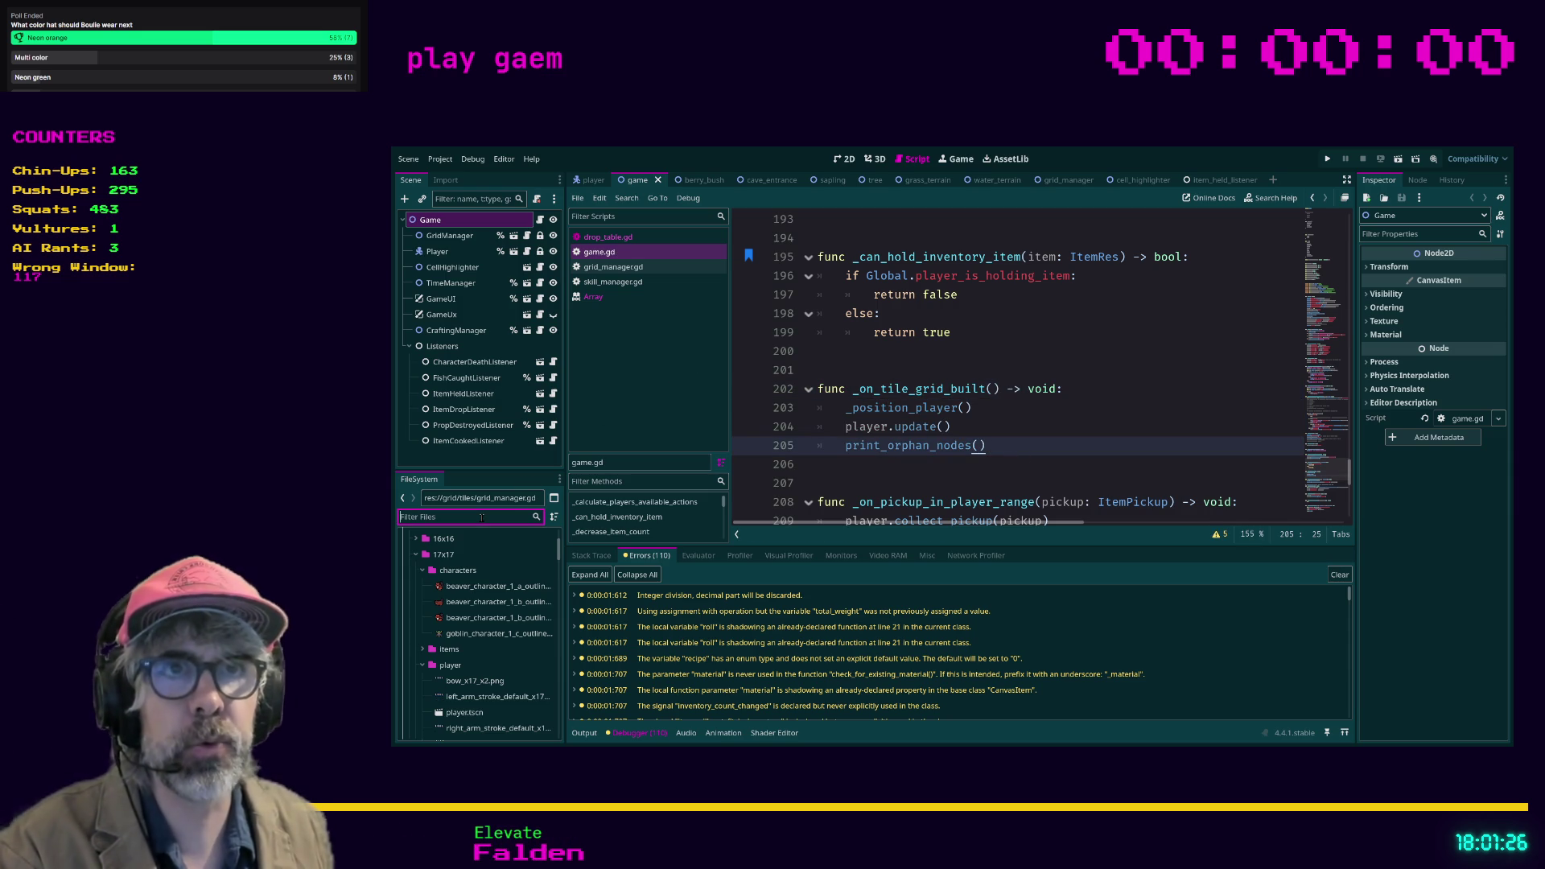
{"action": "type", "text": "signa"}
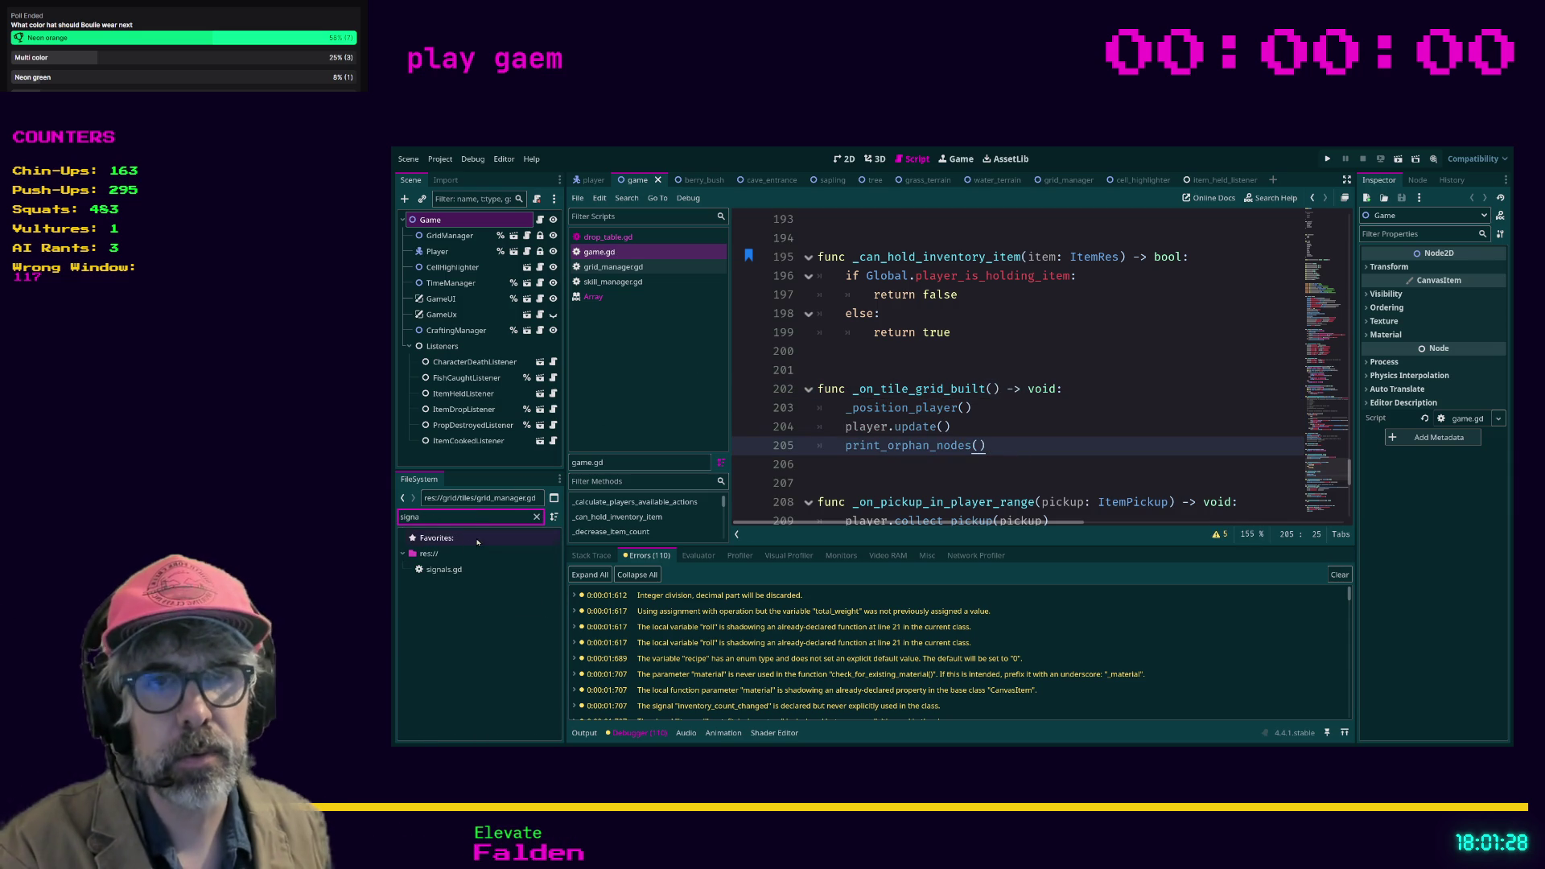
{"action": "double_click", "coordinate": [444, 569]}
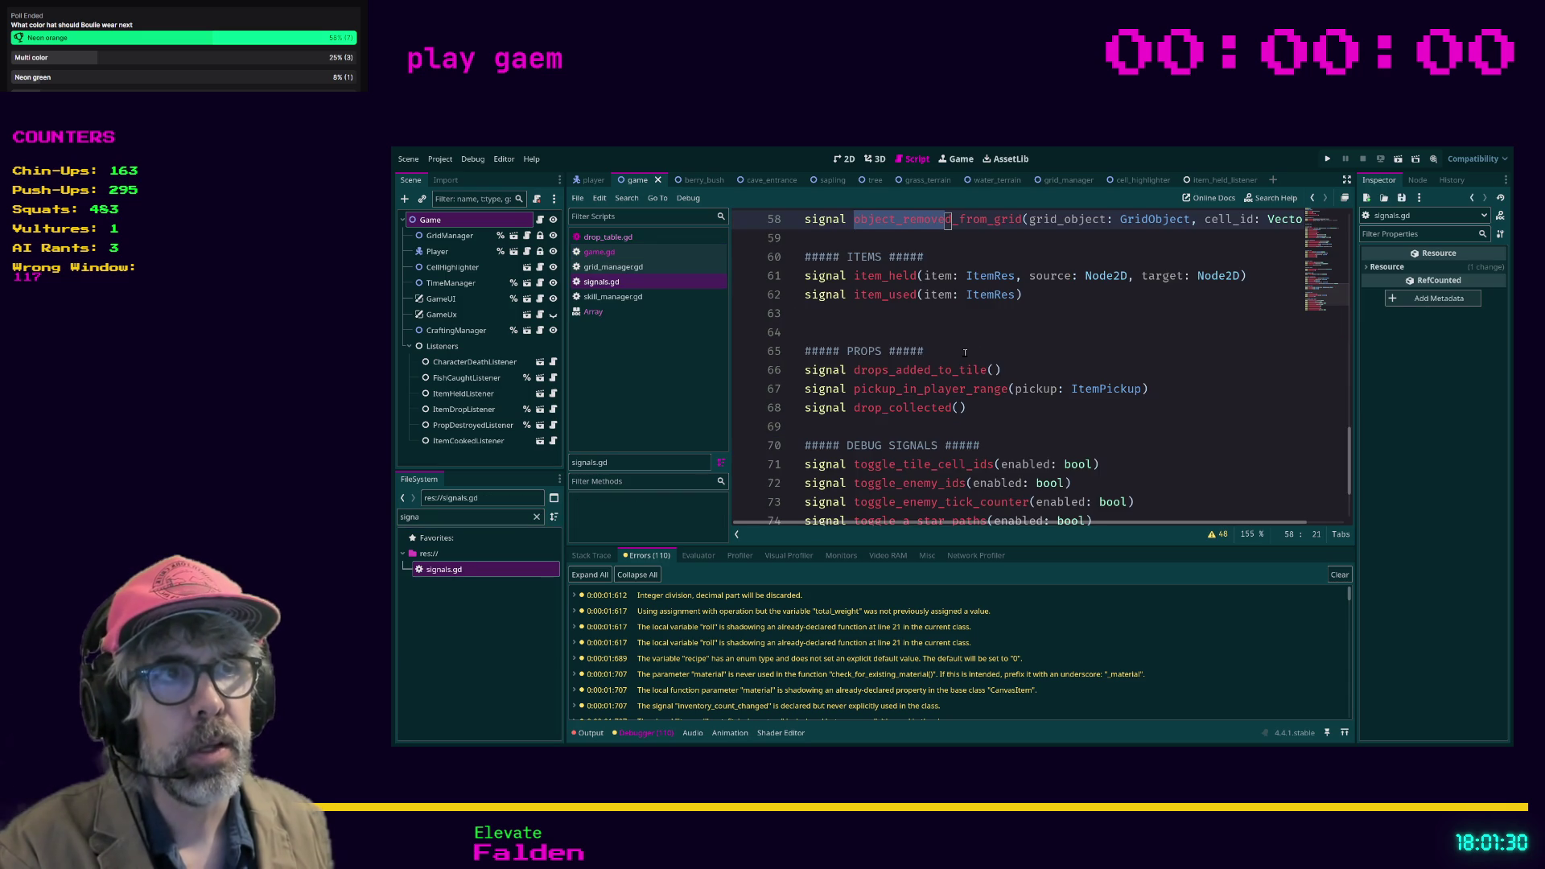
{"action": "scroll", "coordinate": [885, 378], "scroll_direction": "up", "scroll_amount": 2}
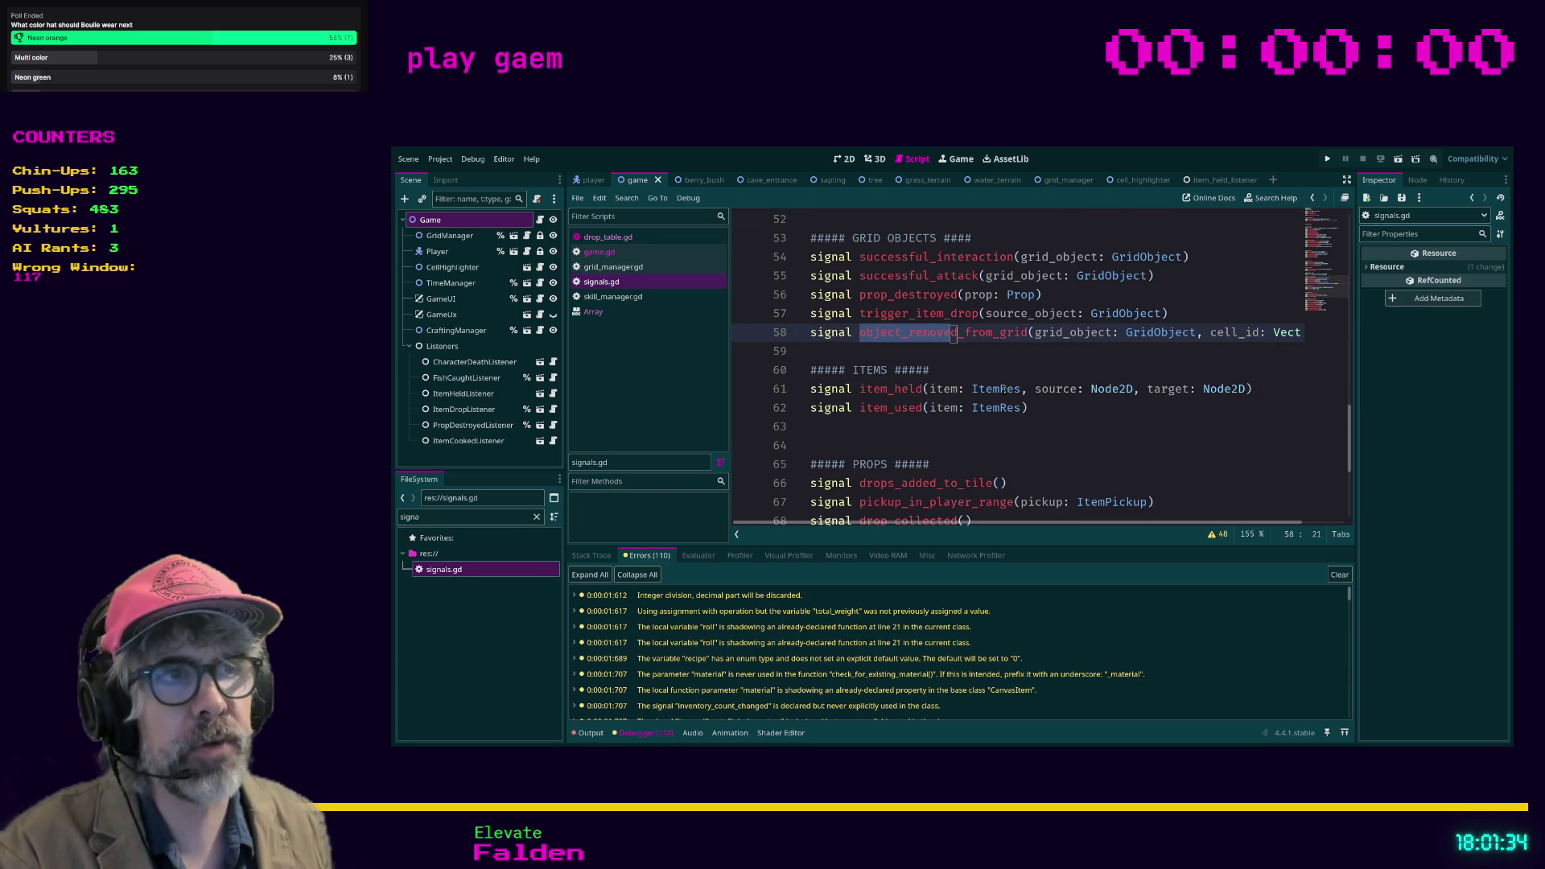
{"action": "scroll", "coordinate": [1191, 424], "scroll_direction": "up", "scroll_amount": 1}
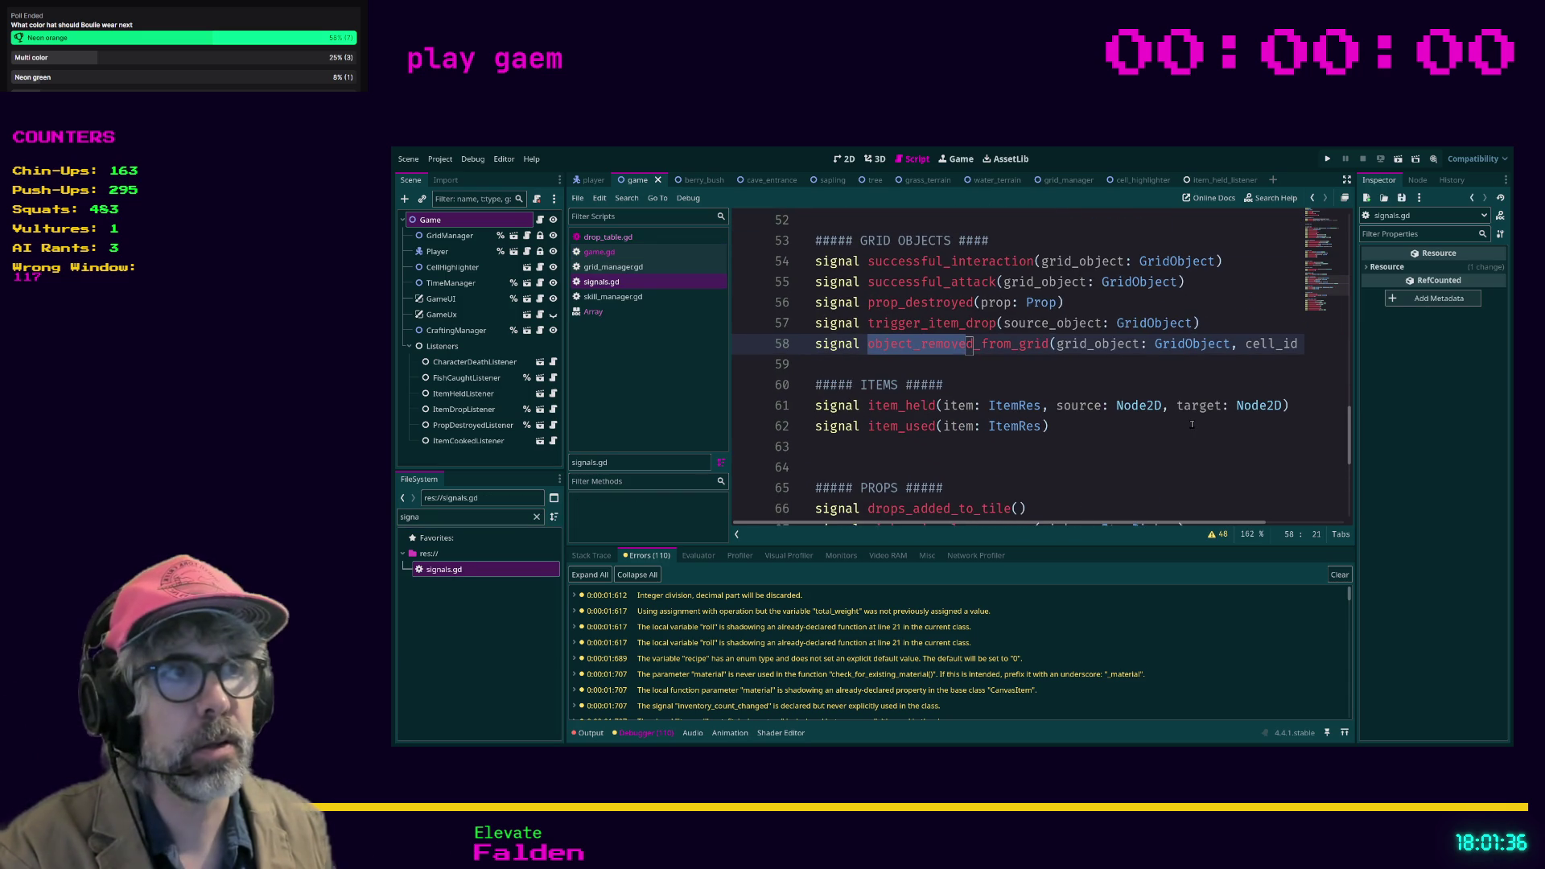
{"action": "left_click_drag", "start_coordinate": [1302, 407], "coordinate": [792, 413]}
{"action": "left_click", "coordinate": [925, 445]}
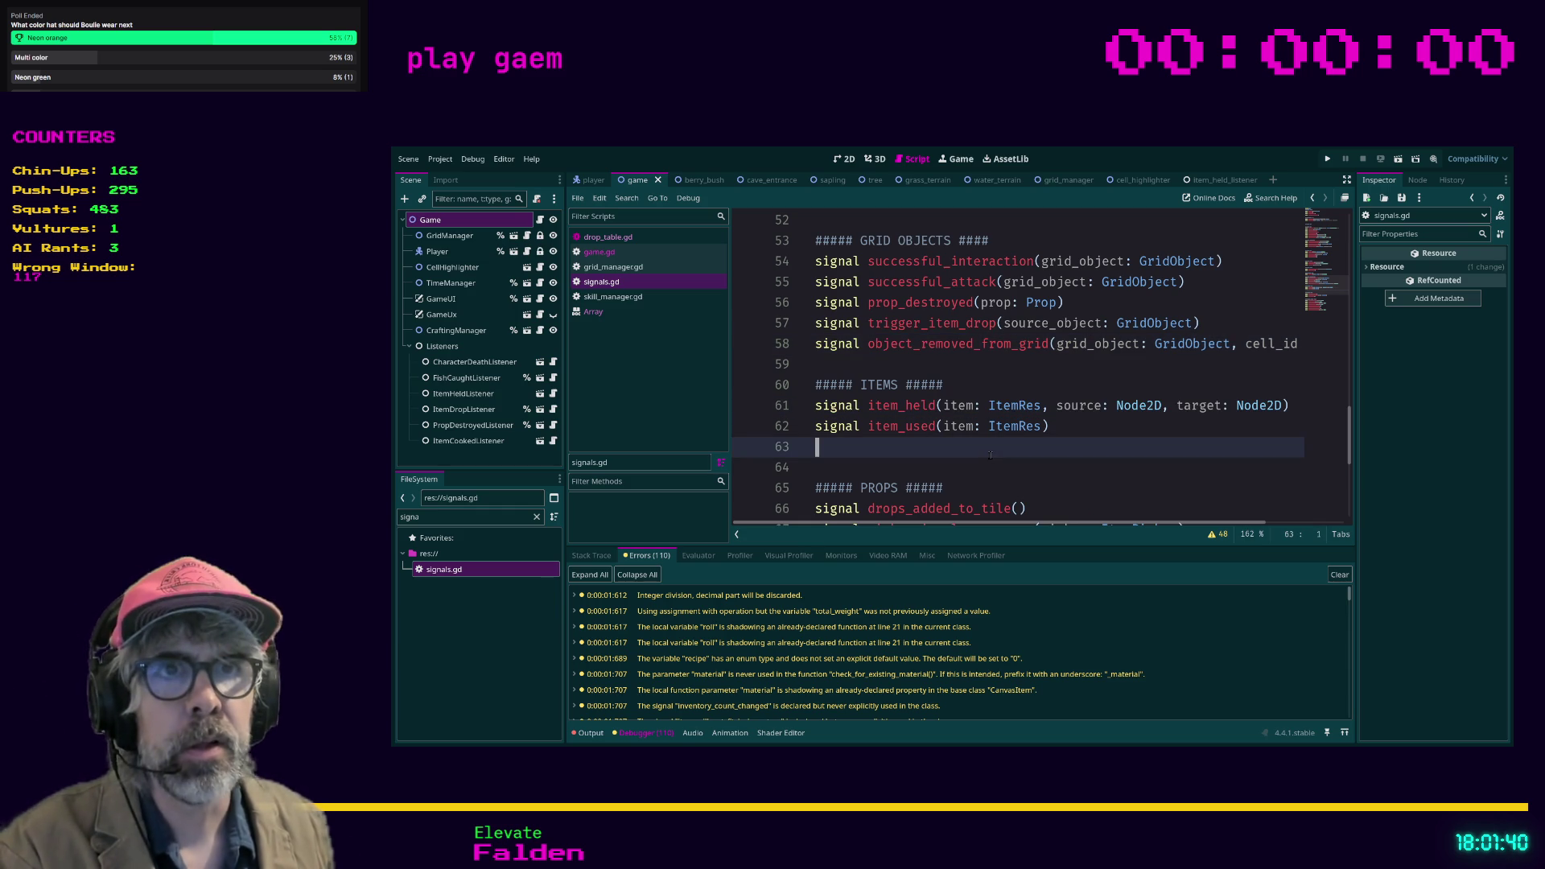
Step: In game.gd, add 'Signals.item_held.emit()' on a new line after print_orphan_nodes() using autocomplete
{"action": "left_click", "coordinate": [610, 253]}
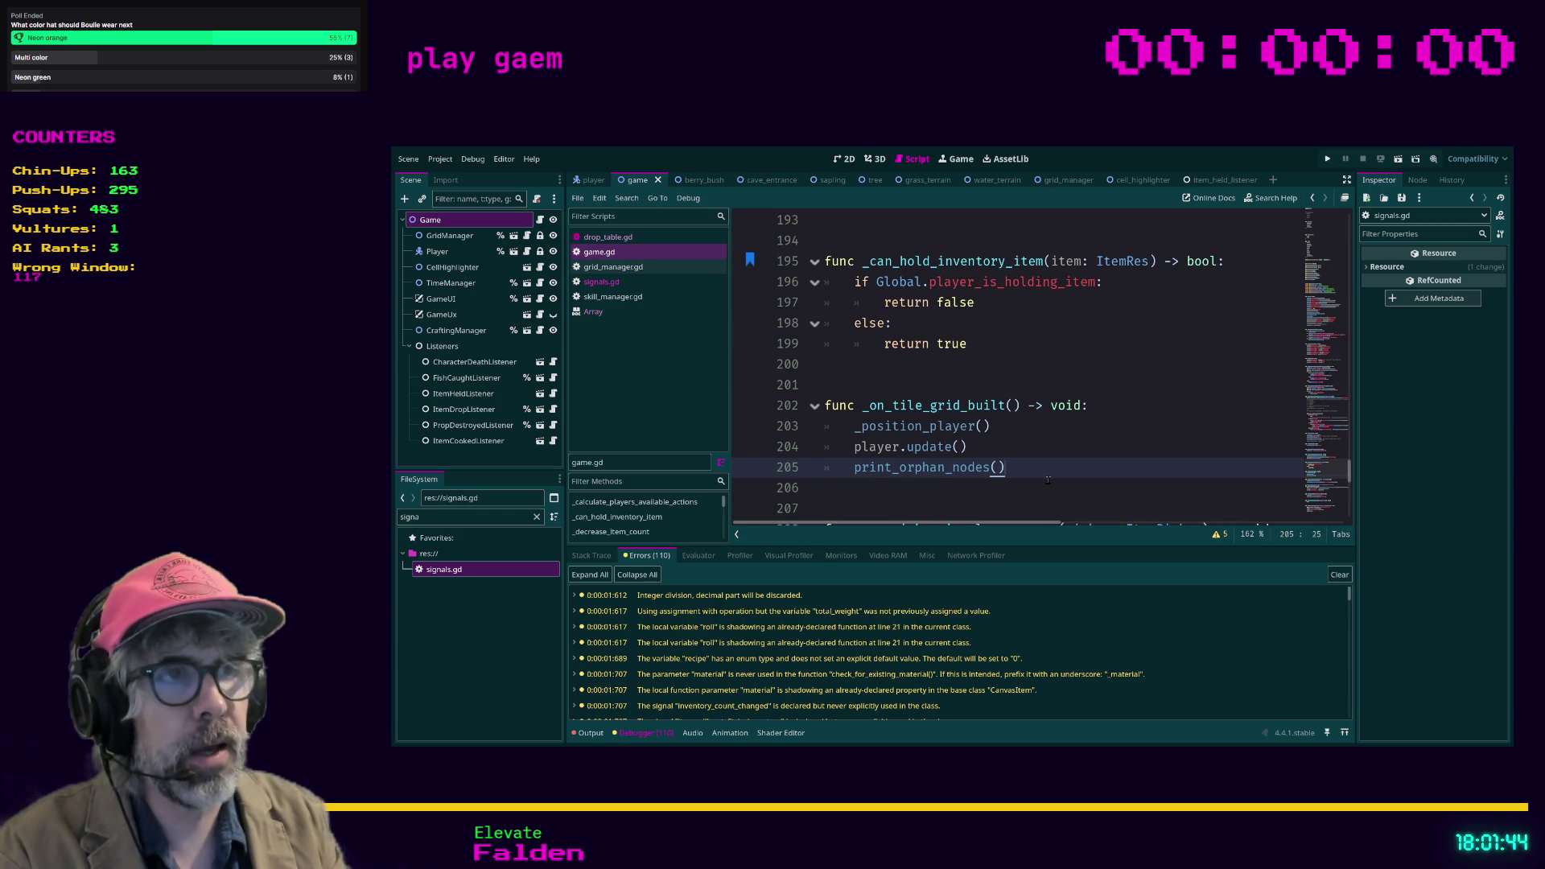
{"action": "key", "text": "Return"}
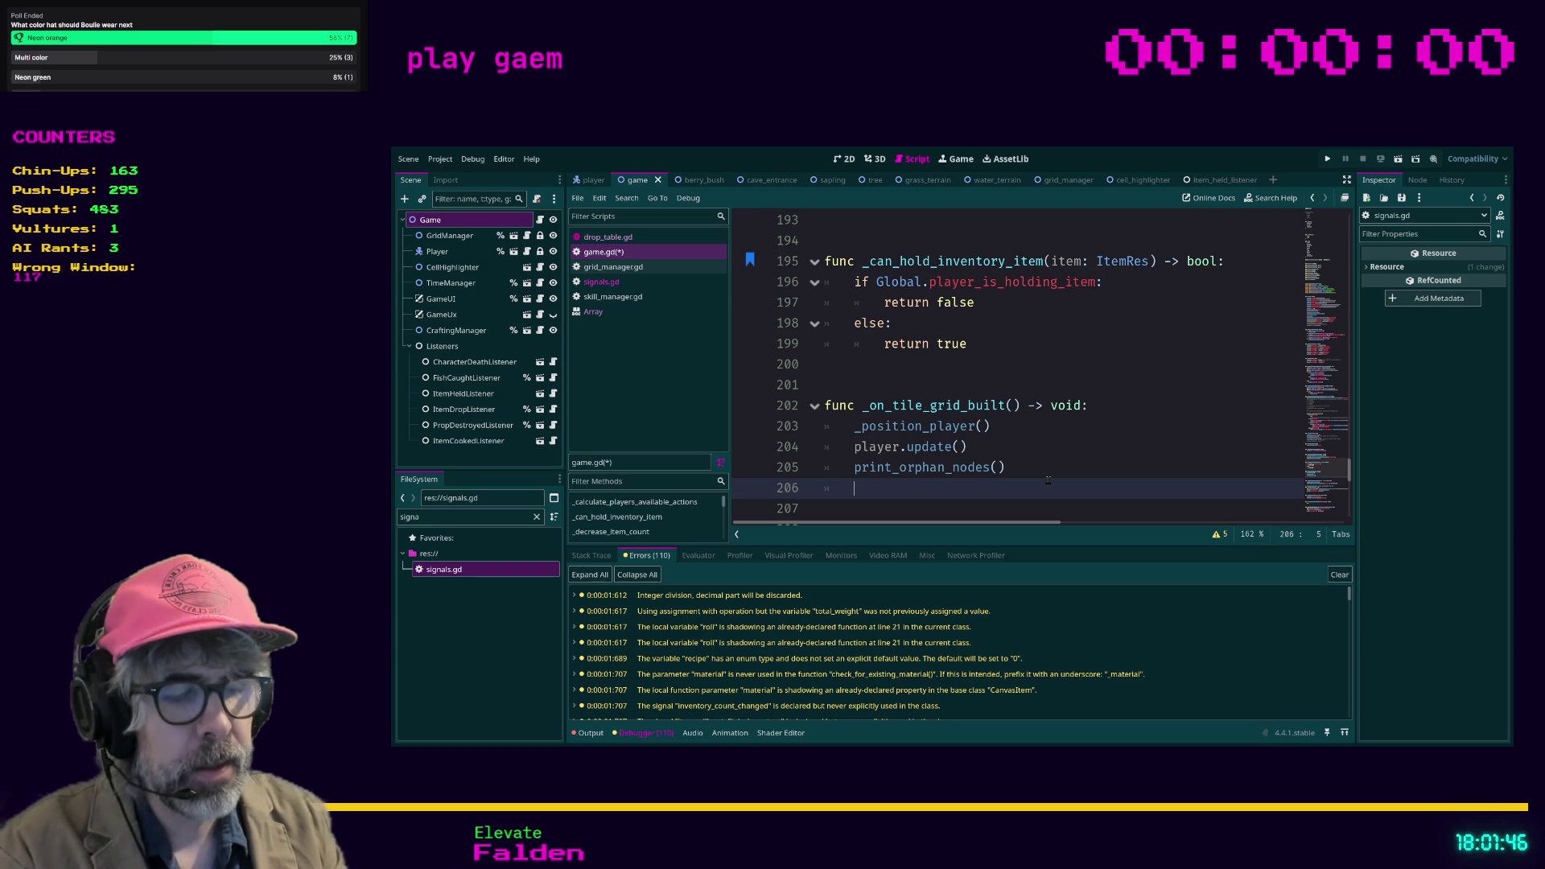
{"action": "type", "text": "Signals"}
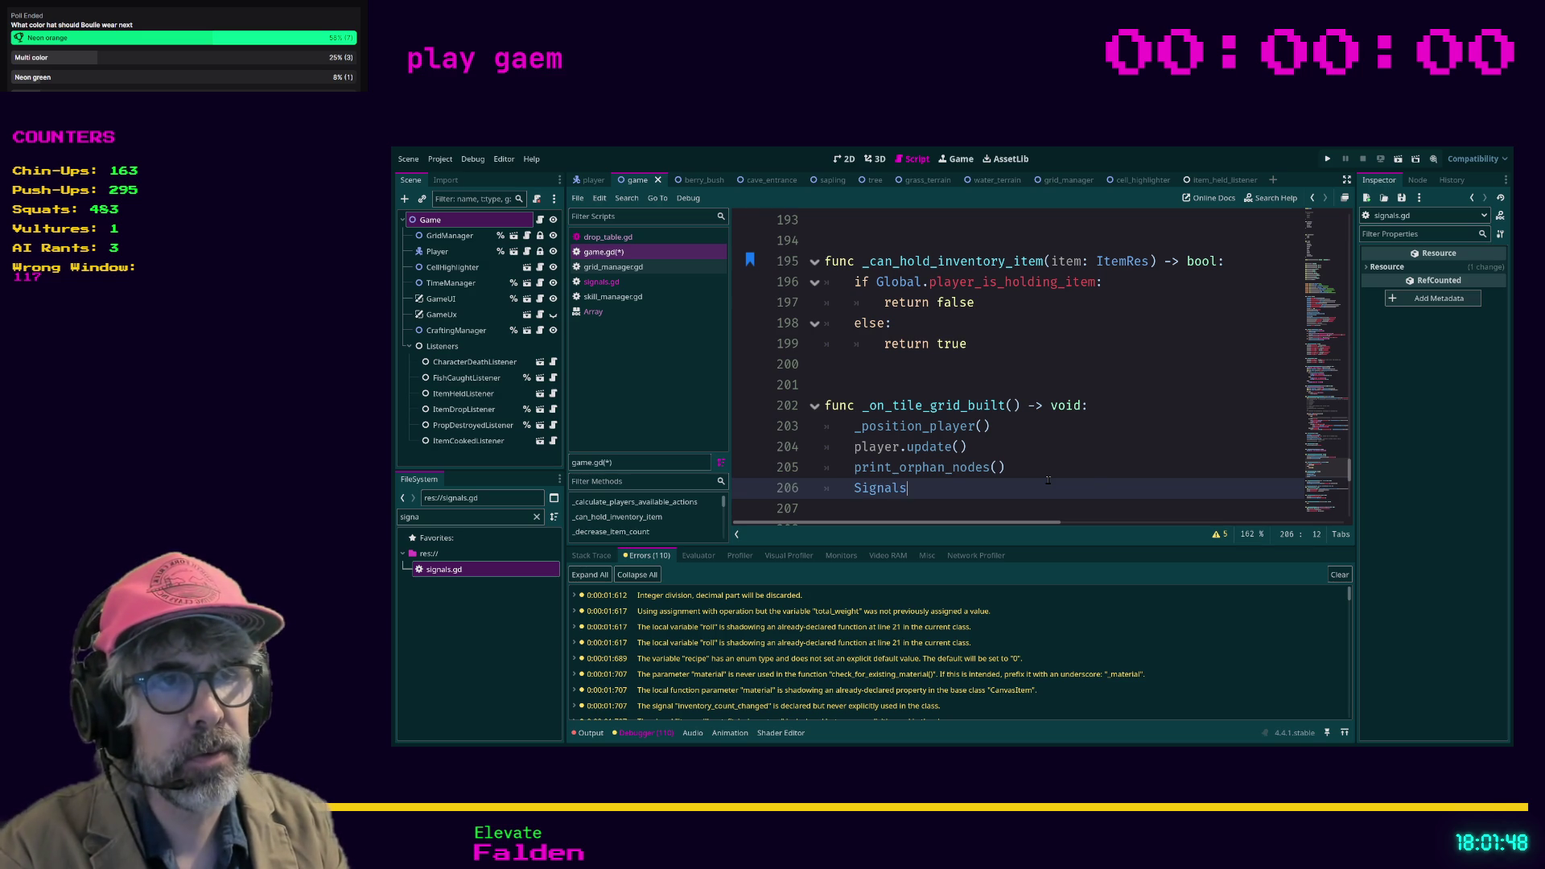
{"action": "type", "text": ".ite"}
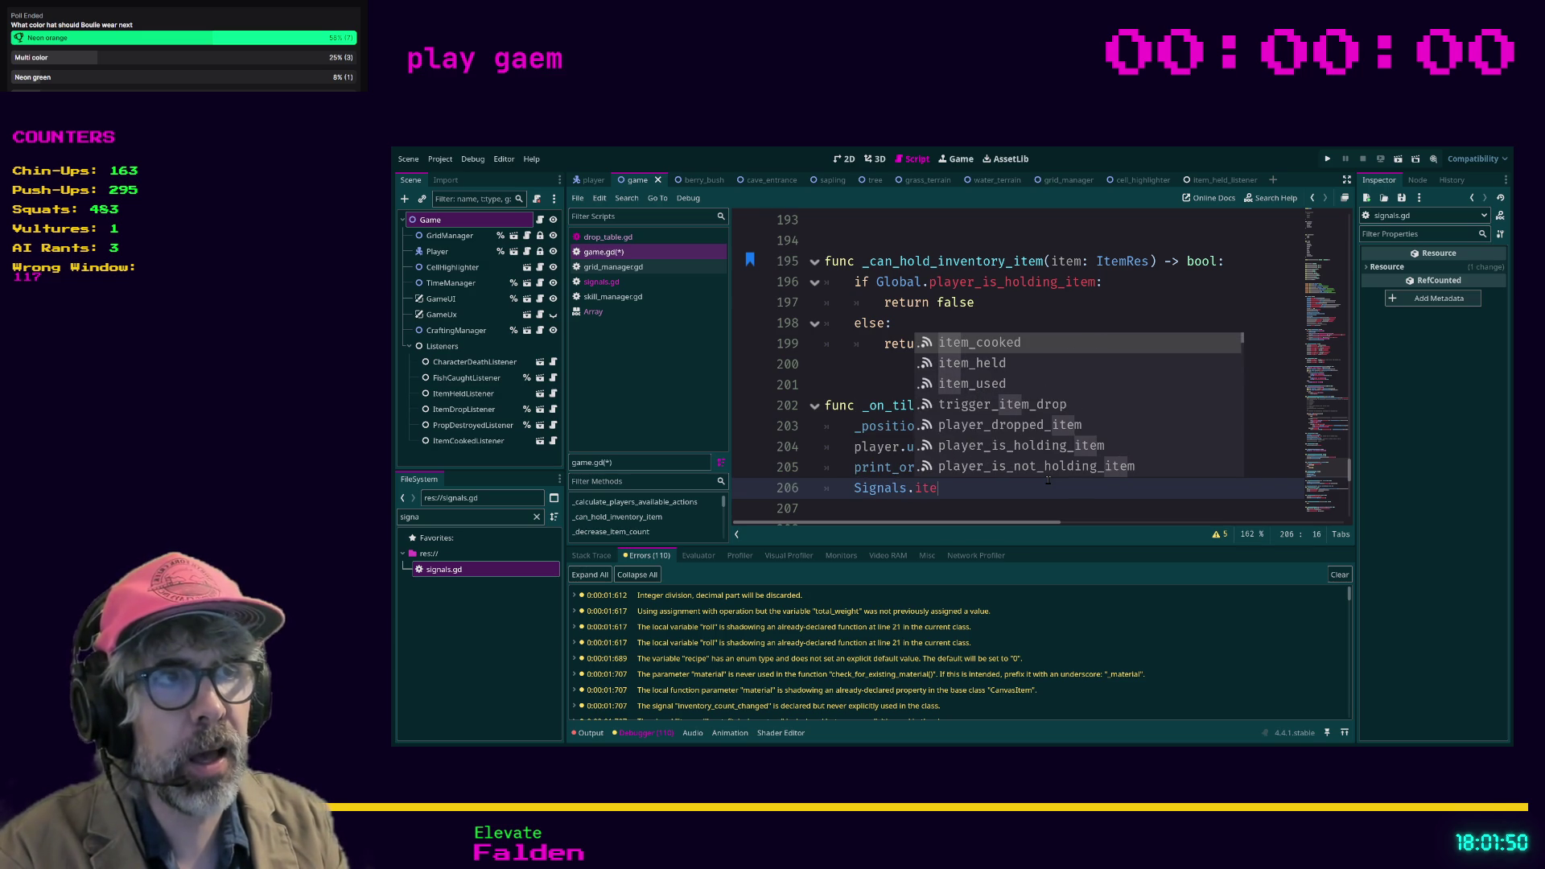
{"action": "key", "text": "Down"}
{"action": "key", "text": "Return"}
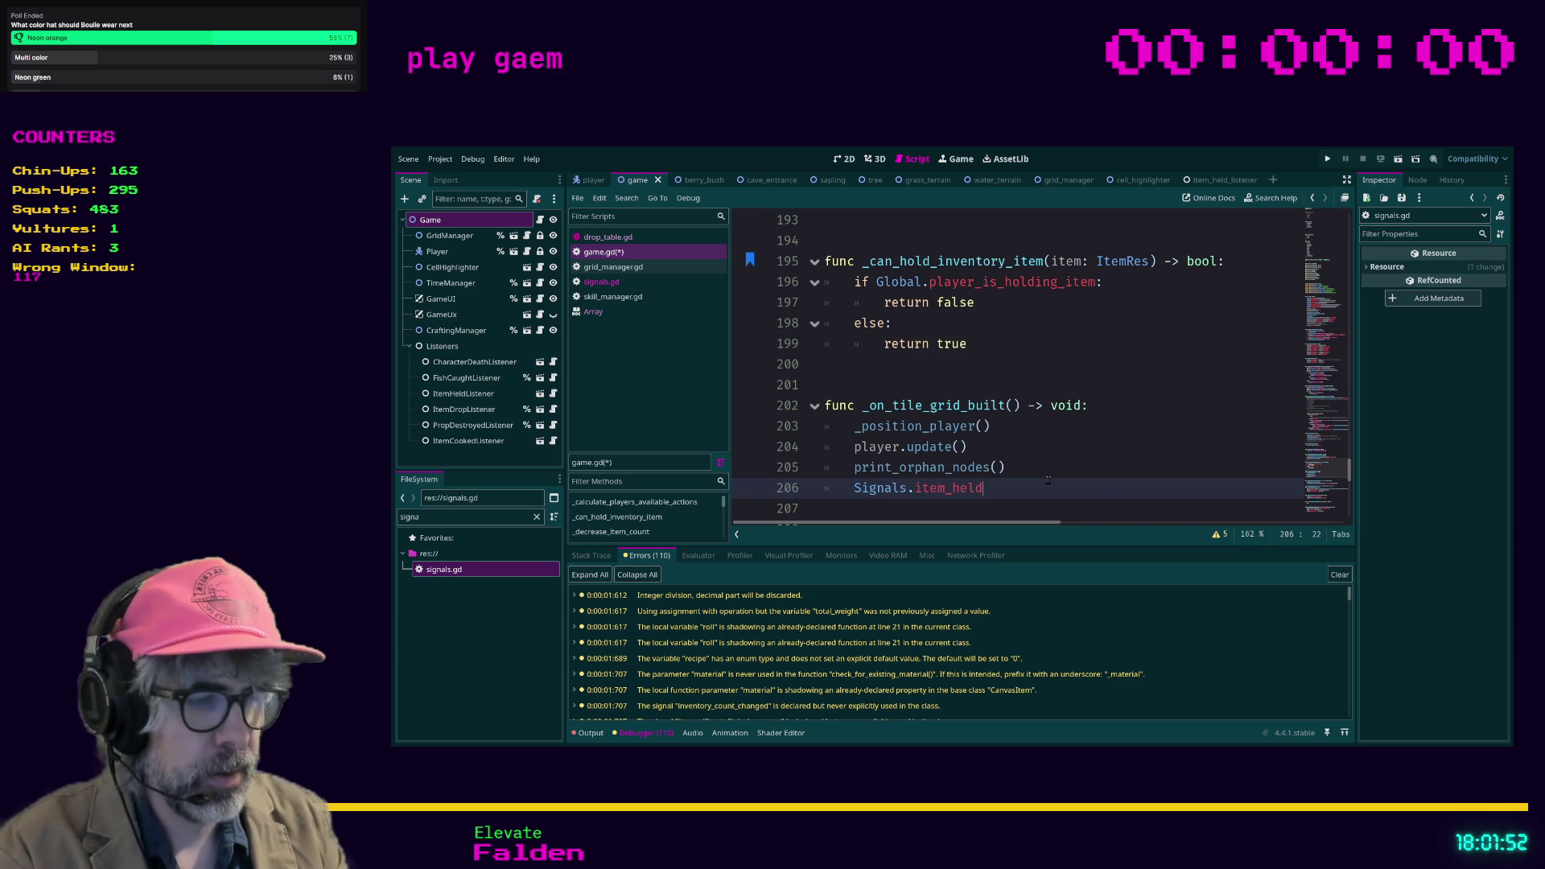
{"action": "type", "text": ".emit()"}
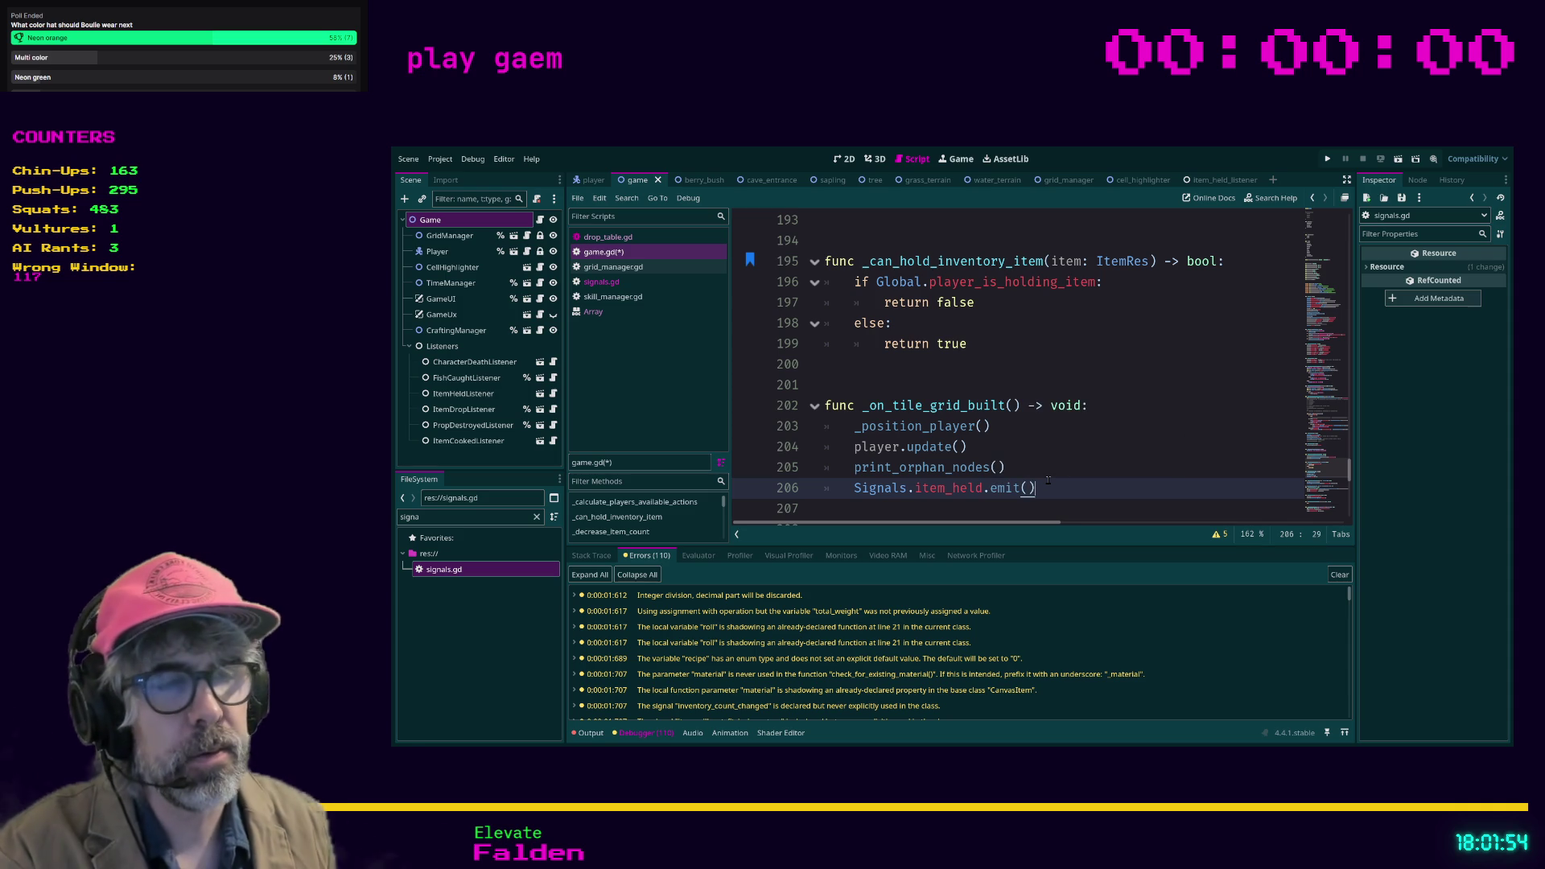
{"action": "key", "text": "Up"}
{"action": "key", "text": "Up"}
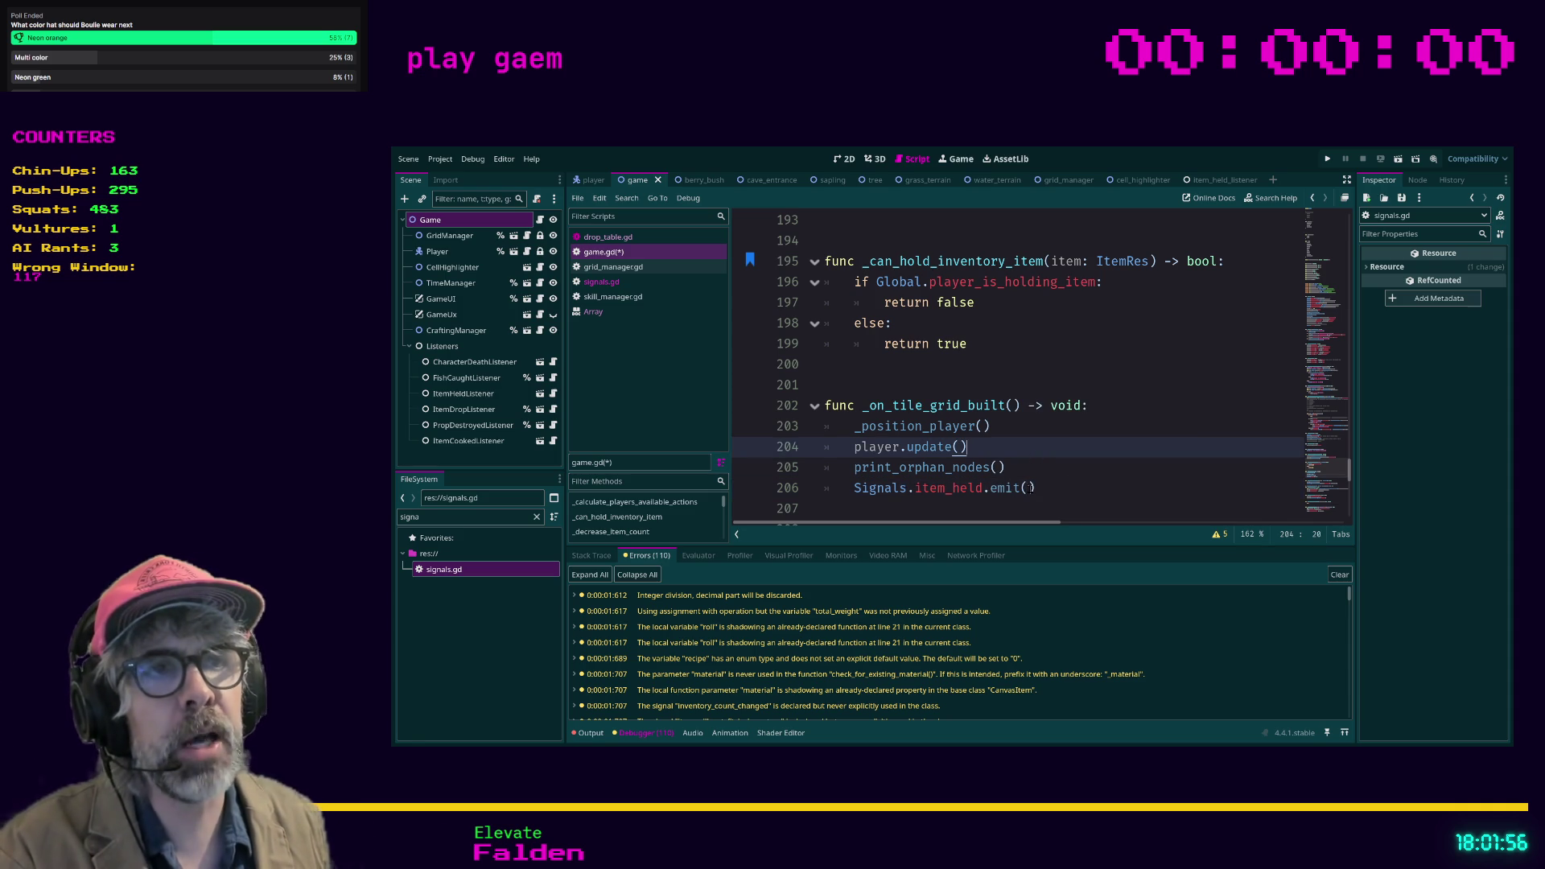
Step: Check the item_held signal definition in signals.gd, then save game.gd
{"action": "left_click", "coordinate": [1033, 489]}
{"action": "left_click", "coordinate": [601, 281]}
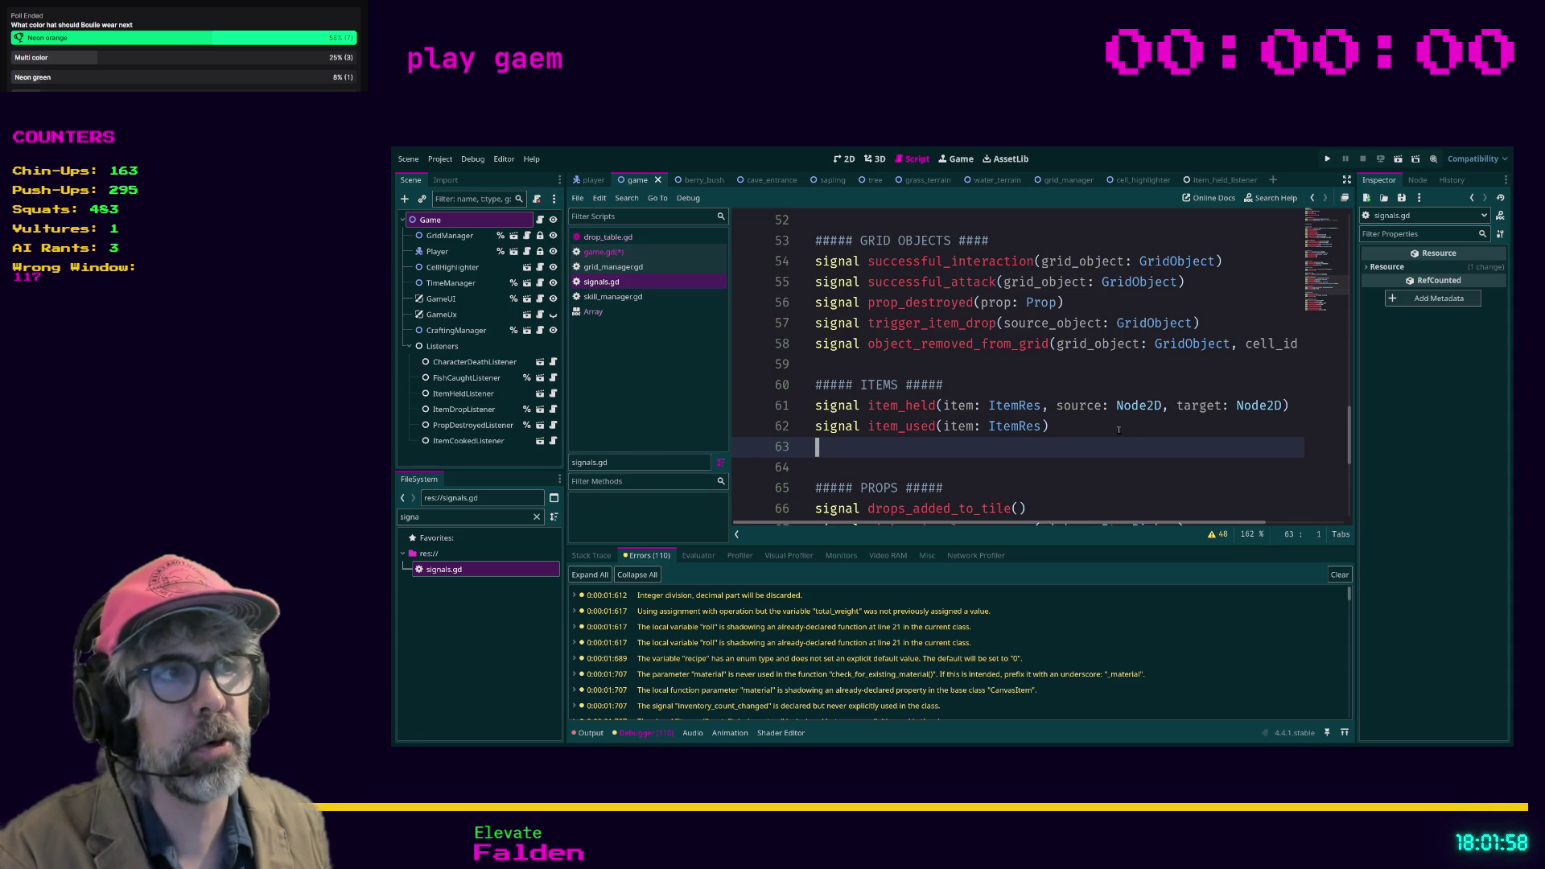
{"action": "key", "text": "alt+Left"}
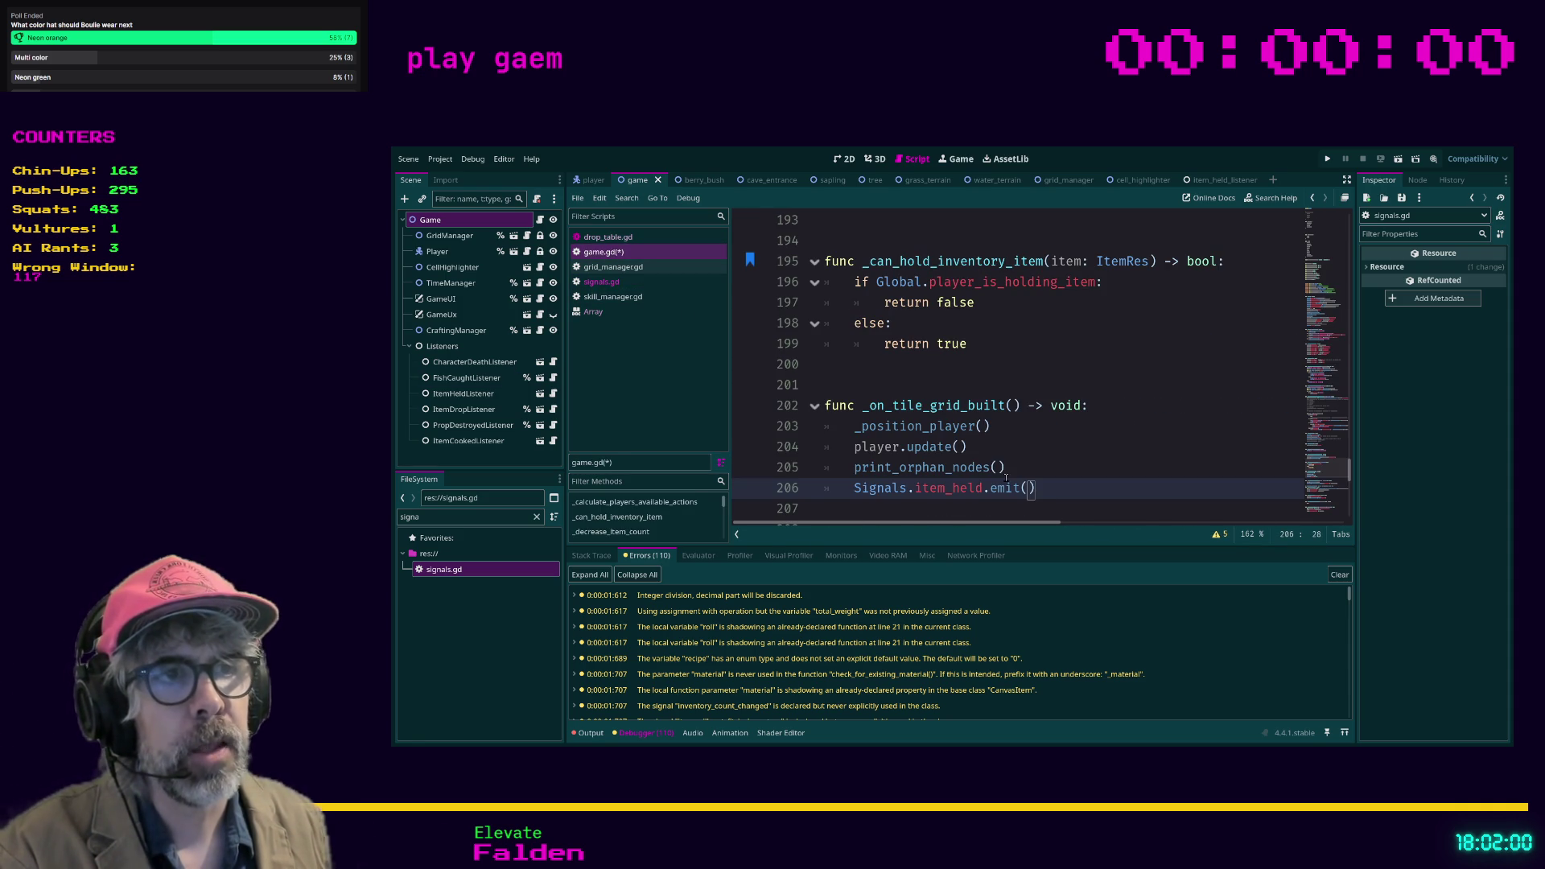
{"action": "left_click_drag", "start_coordinate": [1036, 488], "coordinate": [818, 482]}
{"action": "left_click", "coordinate": [818, 483]}
{"action": "key", "text": "ctrl+s"}
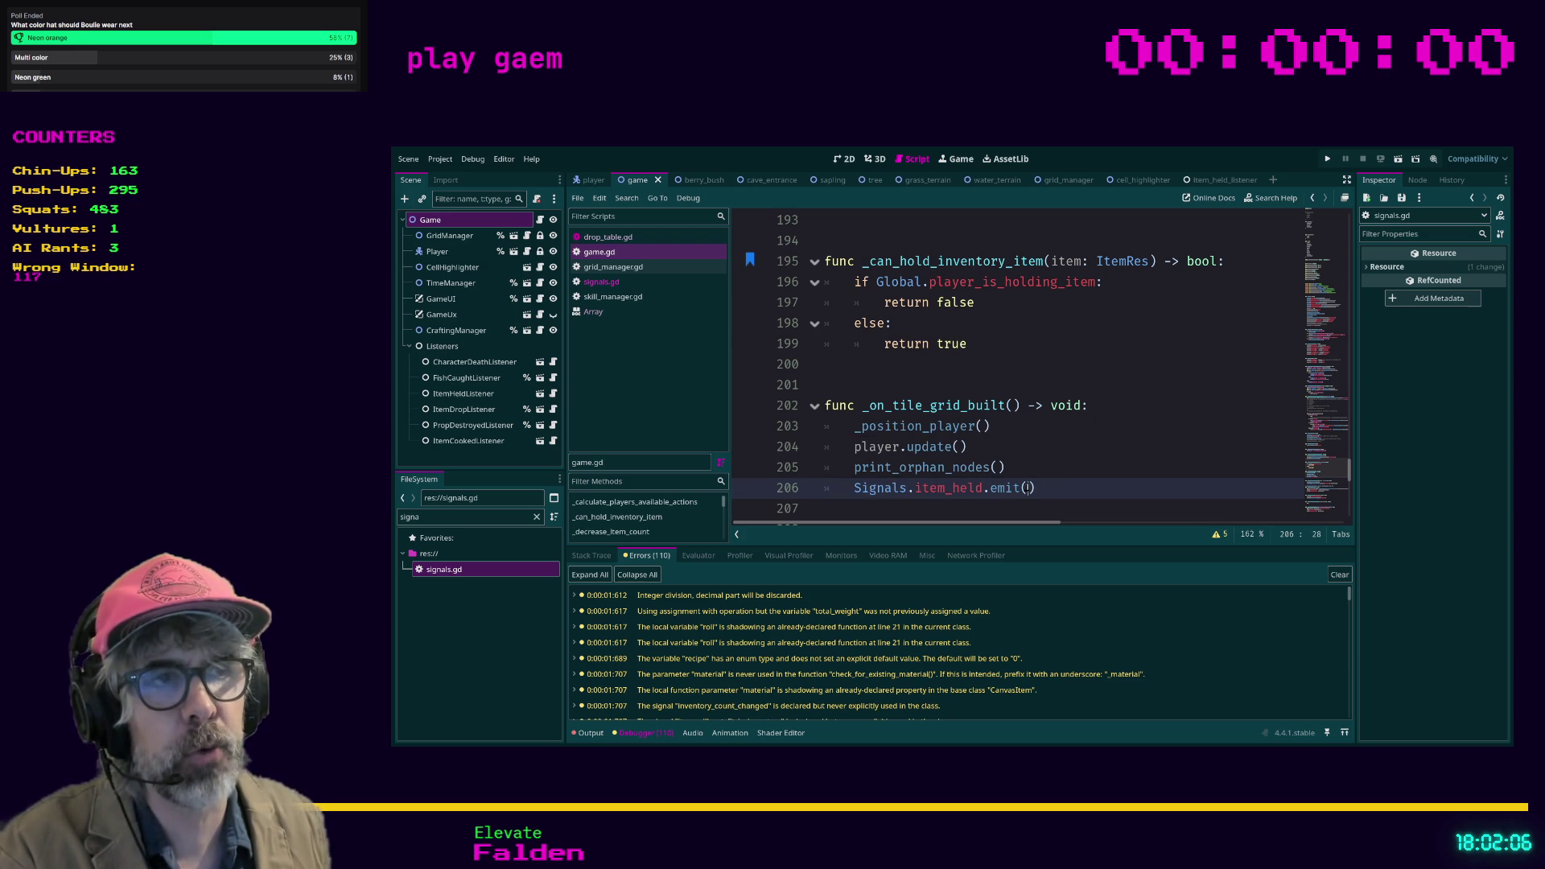
Step: Re-select and review the new Signals.item_held.emit() line, leaving the caret at its end
{"action": "left_click_drag", "start_coordinate": [1050, 487], "coordinate": [821, 481]}
{"action": "left_click", "coordinate": [832, 486]}
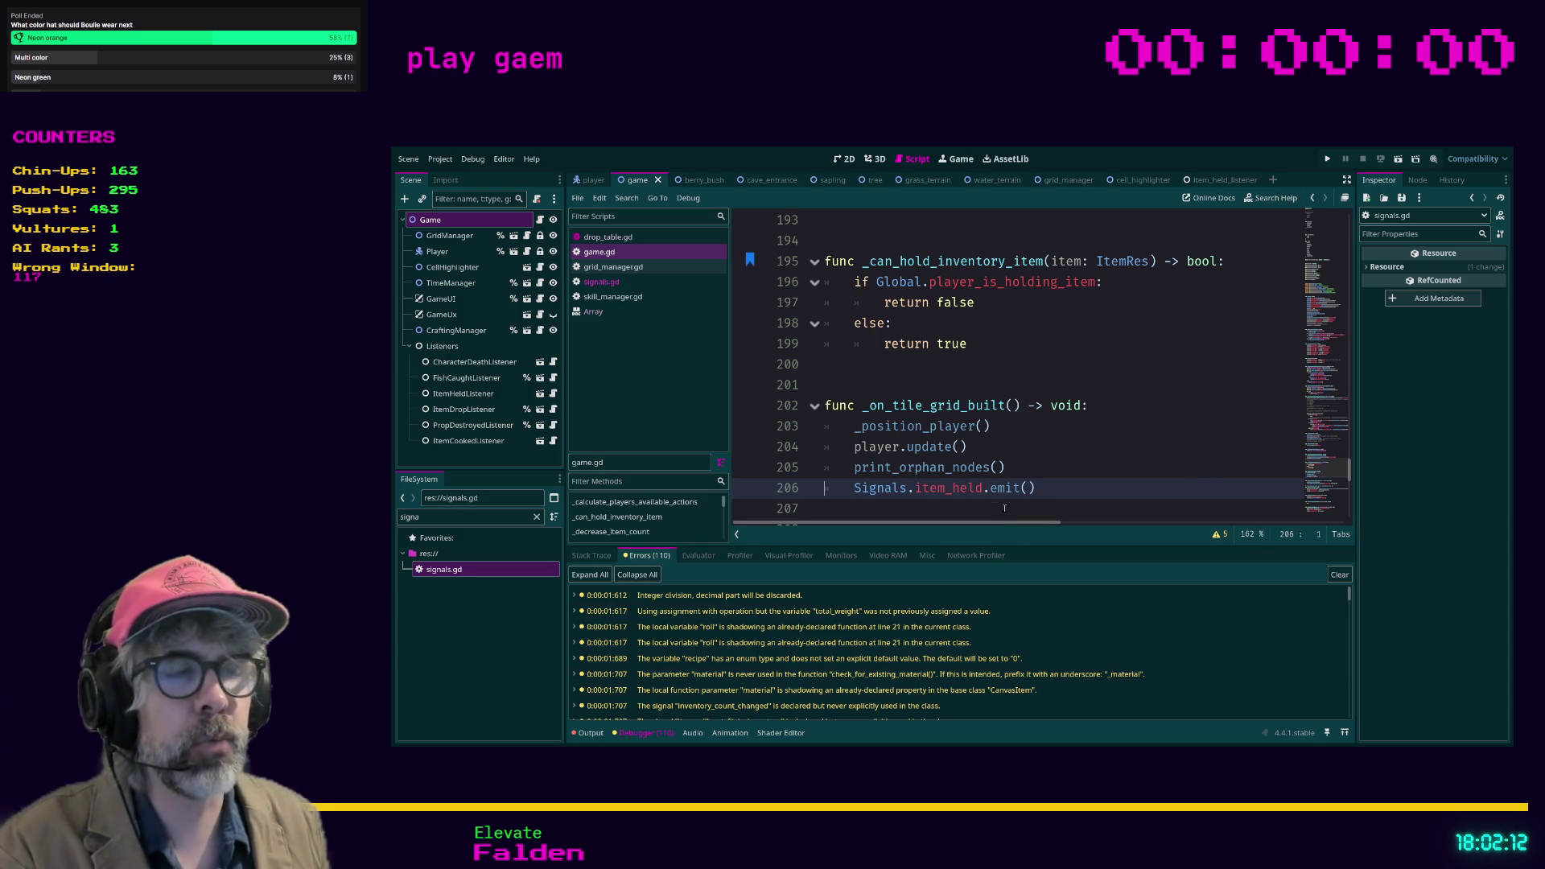
{"action": "left_click_drag", "start_coordinate": [861, 489], "coordinate": [1046, 488]}
{"action": "left_click", "coordinate": [1050, 486]}
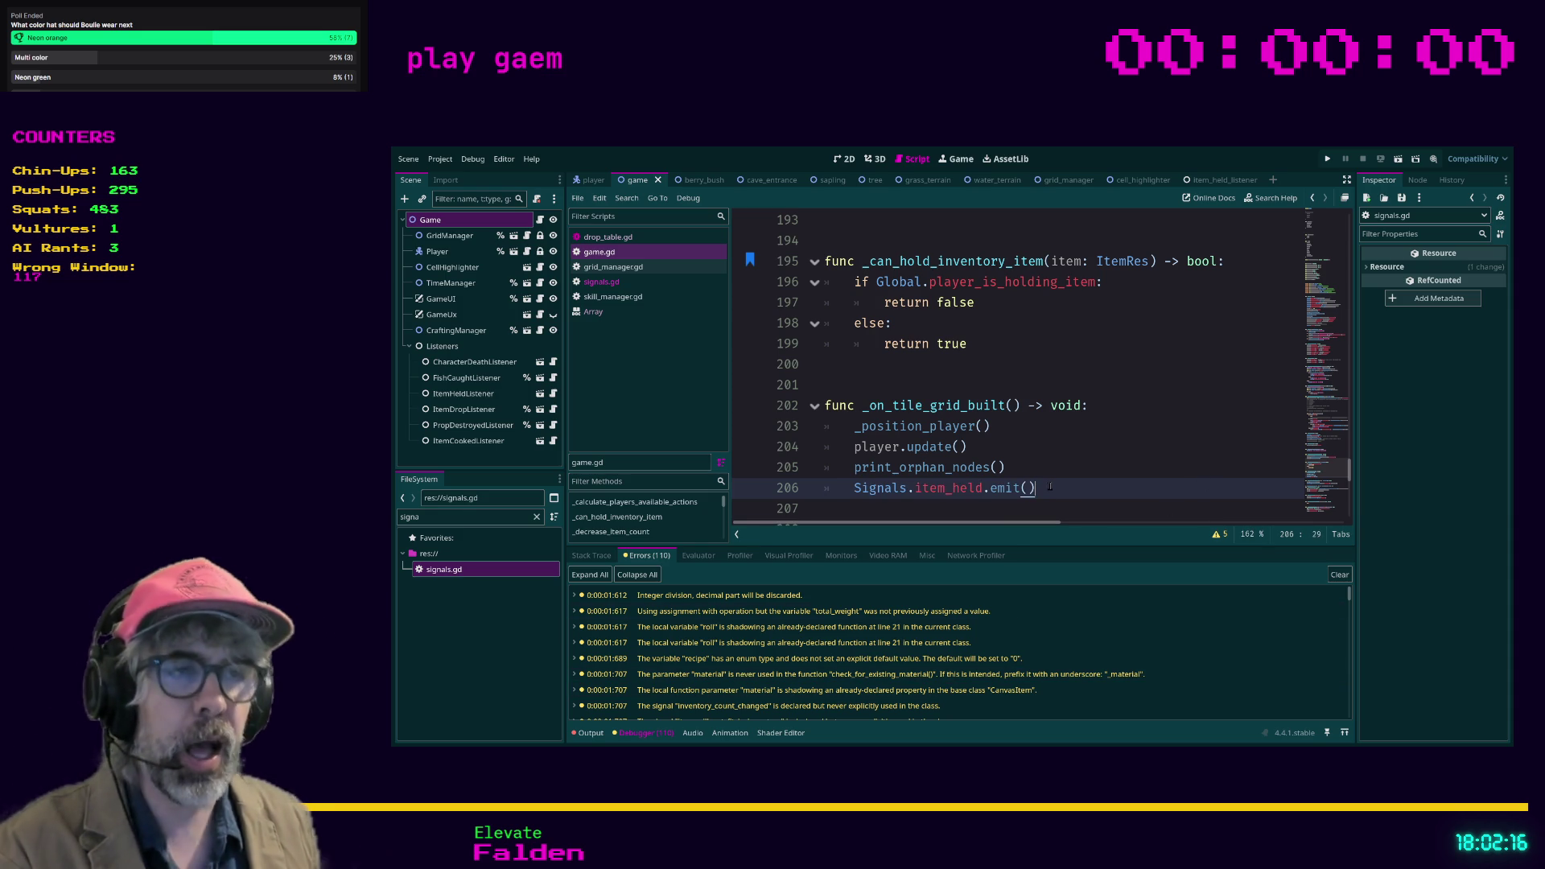
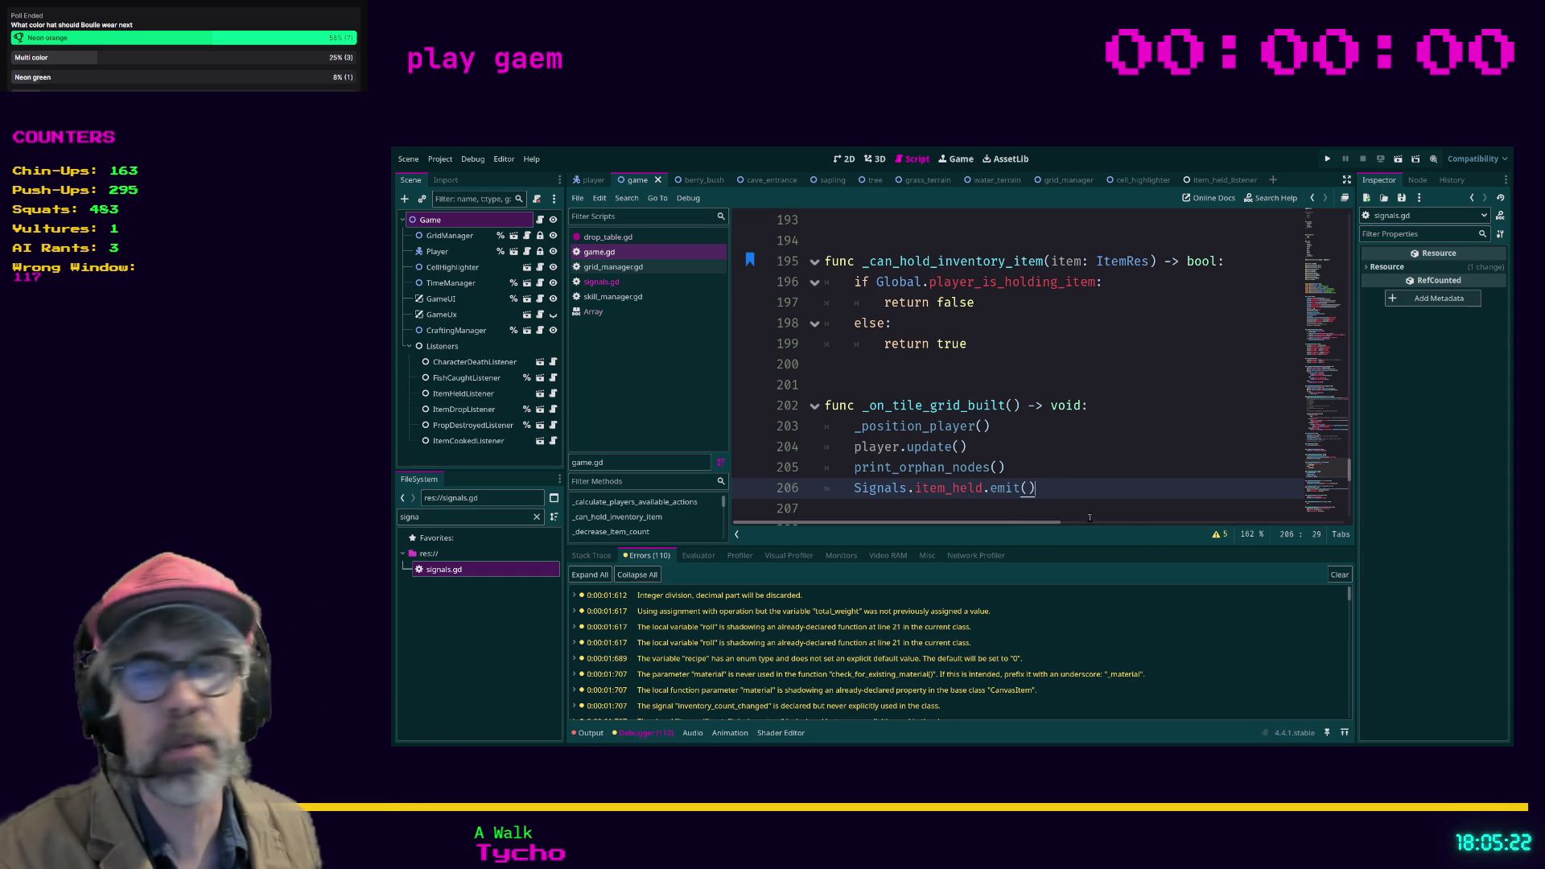
Step: In game.gd, add a Signals.emit_item_held() call on a new line 207 after the item_held emit
{"action": "scroll", "coordinate": [1064, 481], "scroll_direction": "up", "scroll_amount": 2}
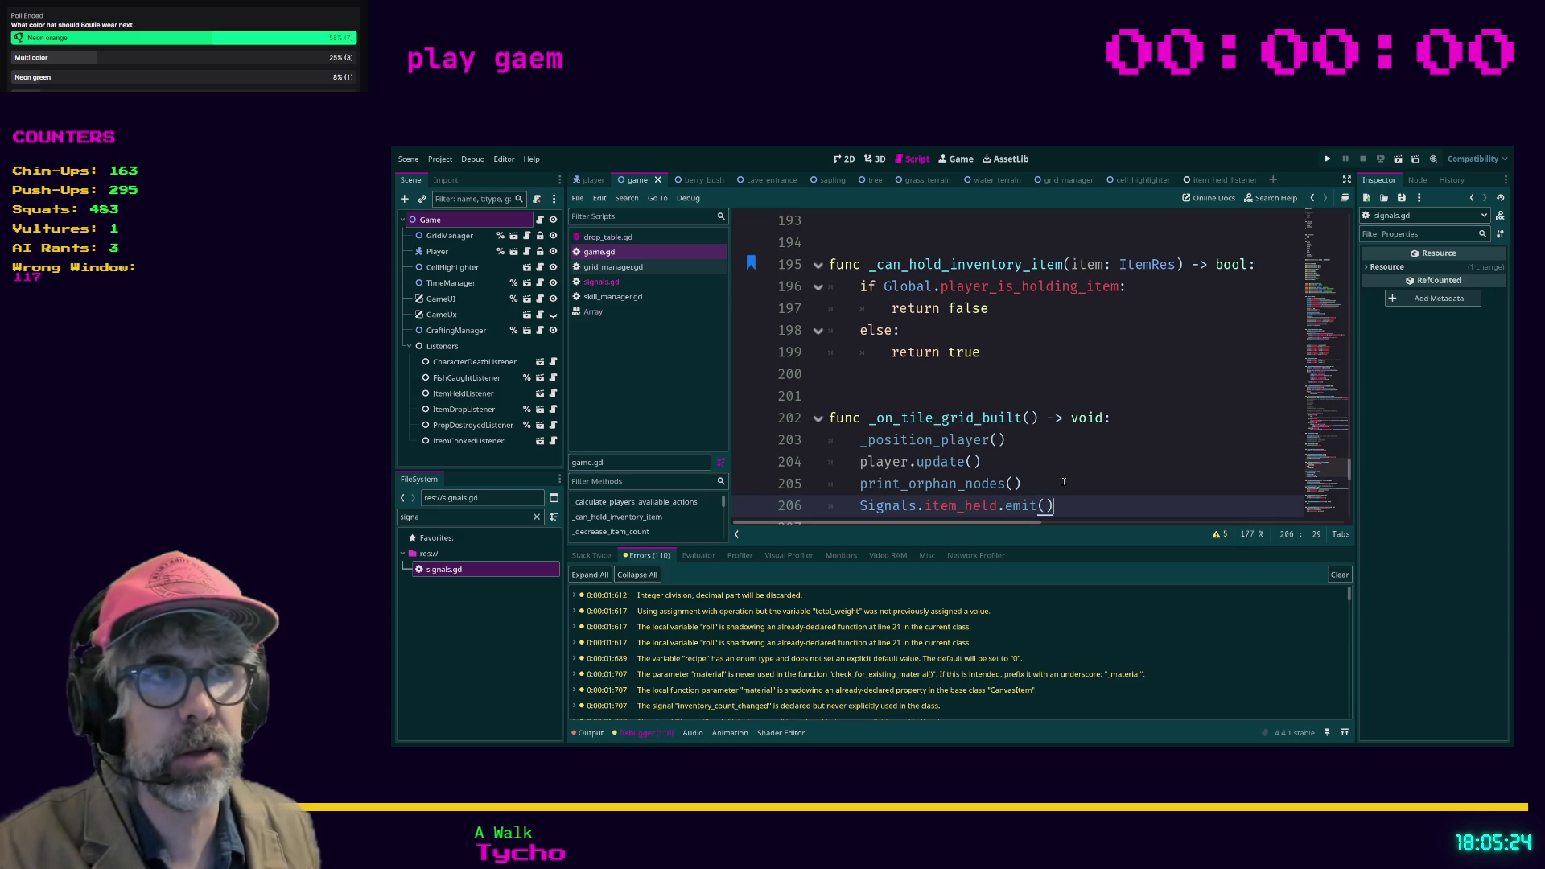
{"action": "scroll", "coordinate": [1088, 422], "scroll_direction": "down", "scroll_amount": 2}
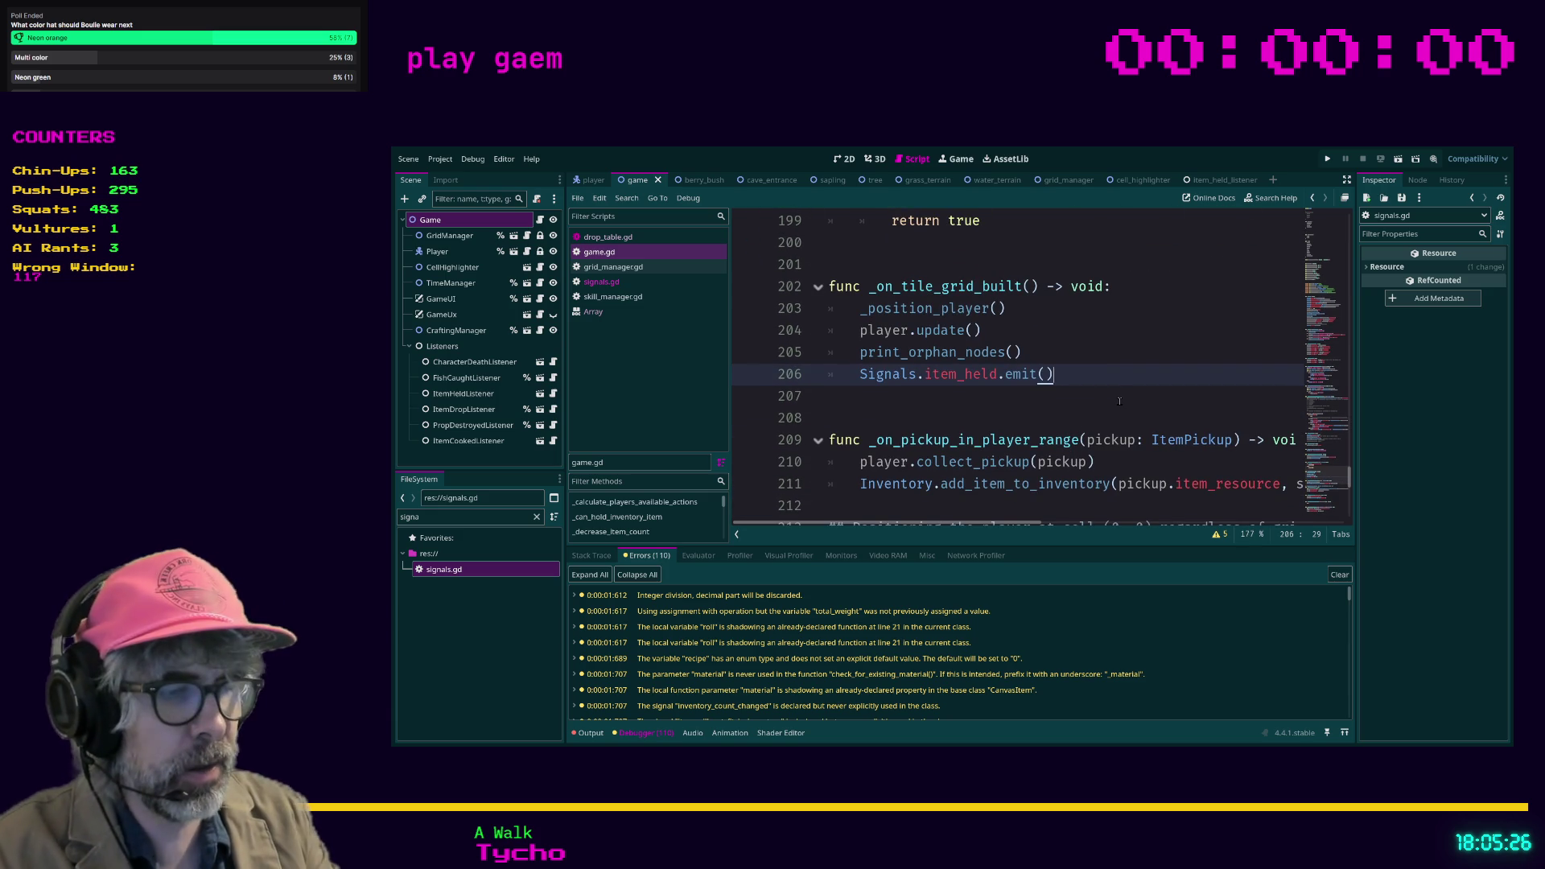
{"action": "key", "text": "Return"}
{"action": "type", "text": "Signals.emit_item"}
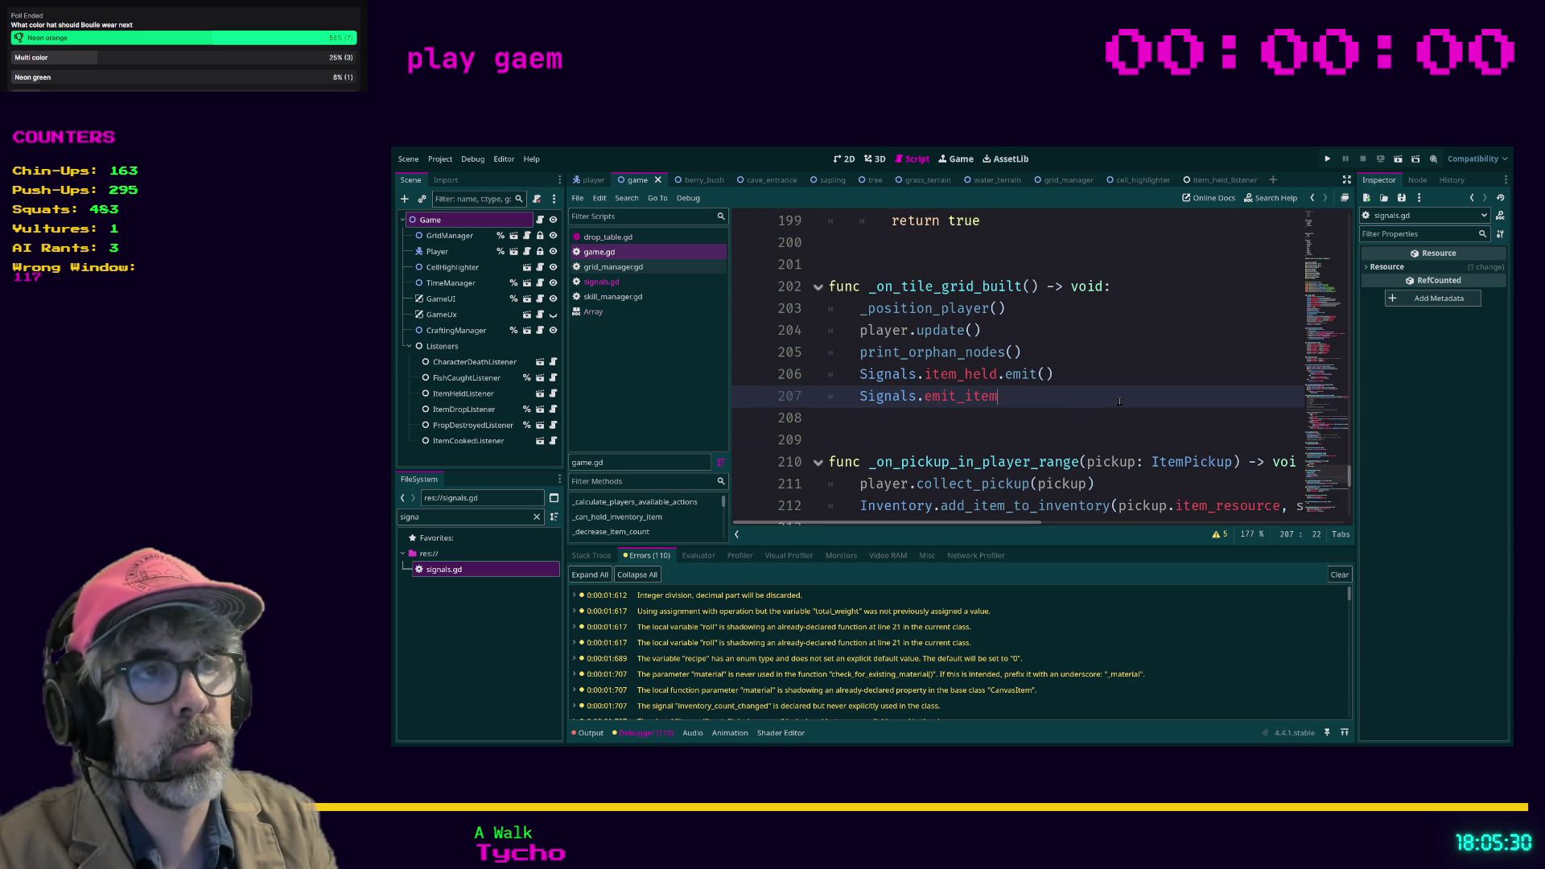
{"action": "type", "text": "_held"}
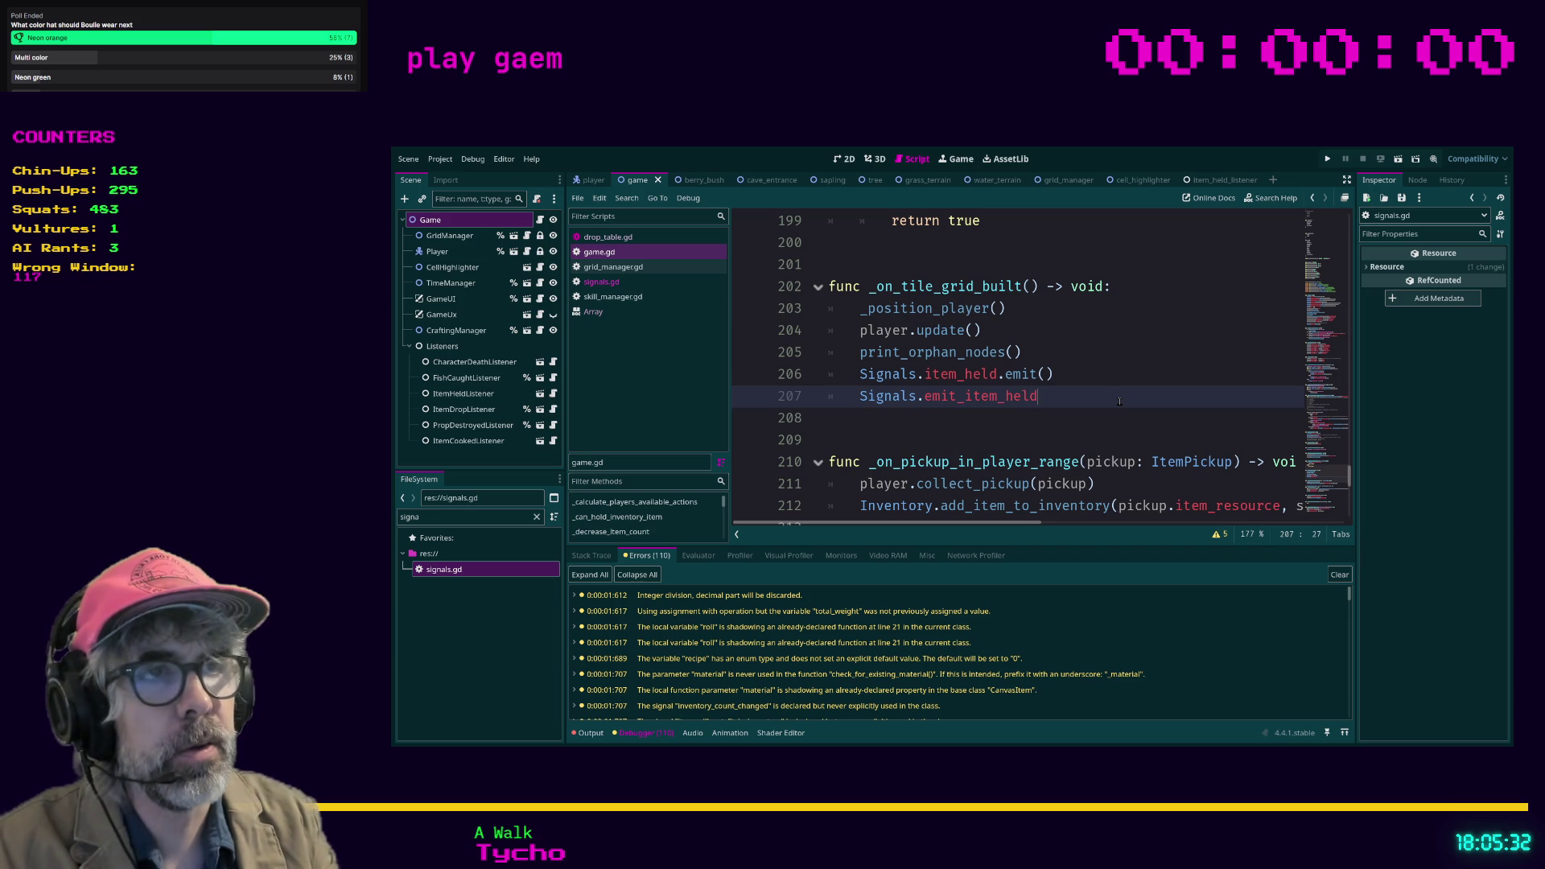
{"action": "type", "text": "()"}
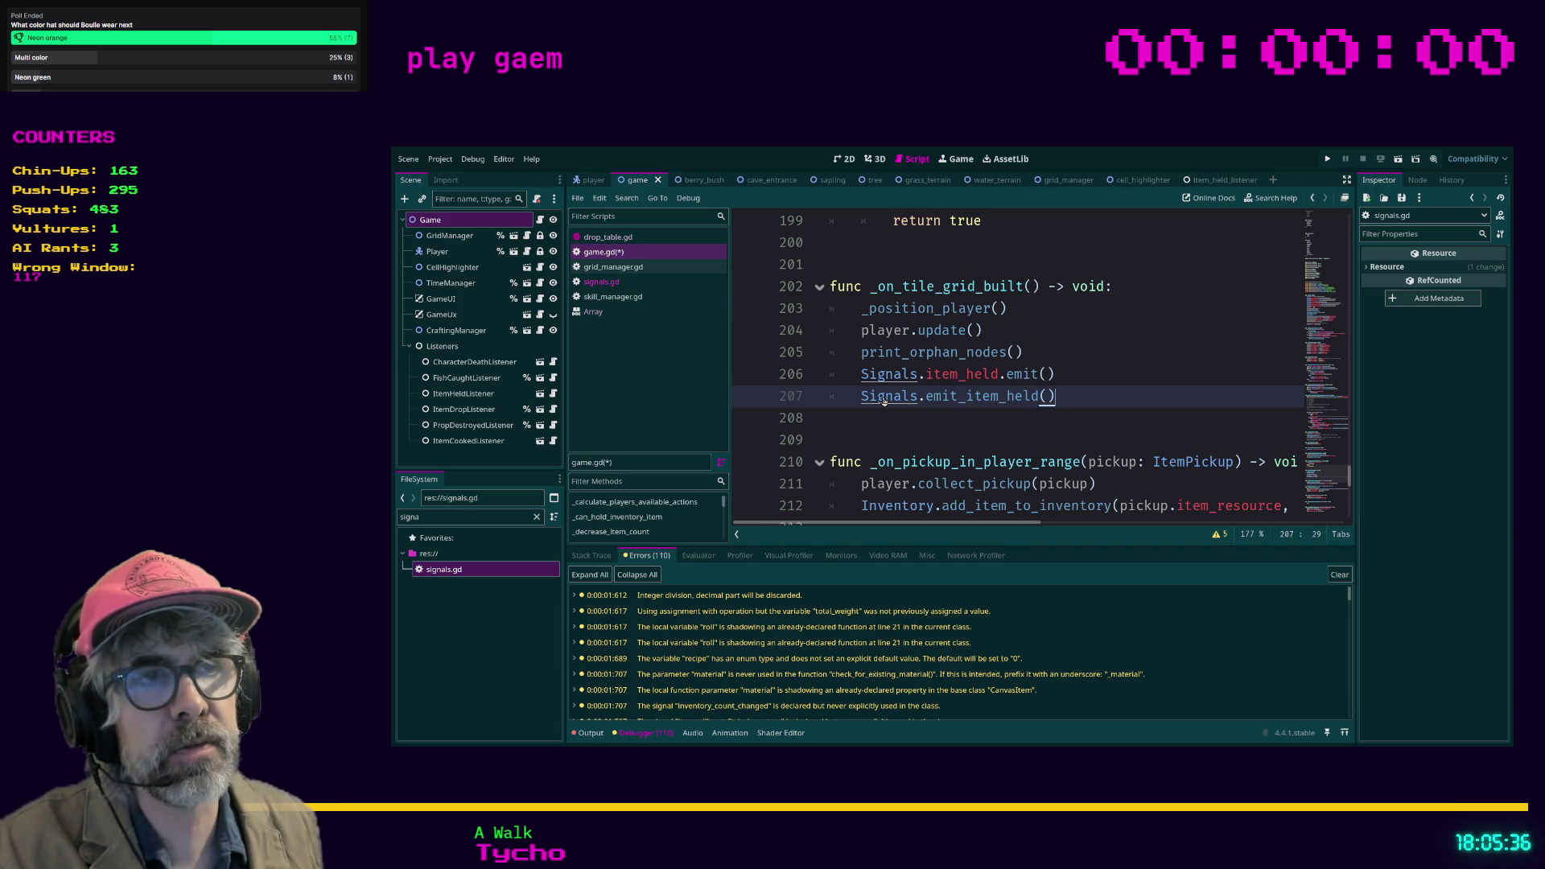
Step: At the end of signals.gd, add func emit_item_held() -> void: whose body is item_held.emit()
{"action": "left_click", "coordinate": [619, 283]}
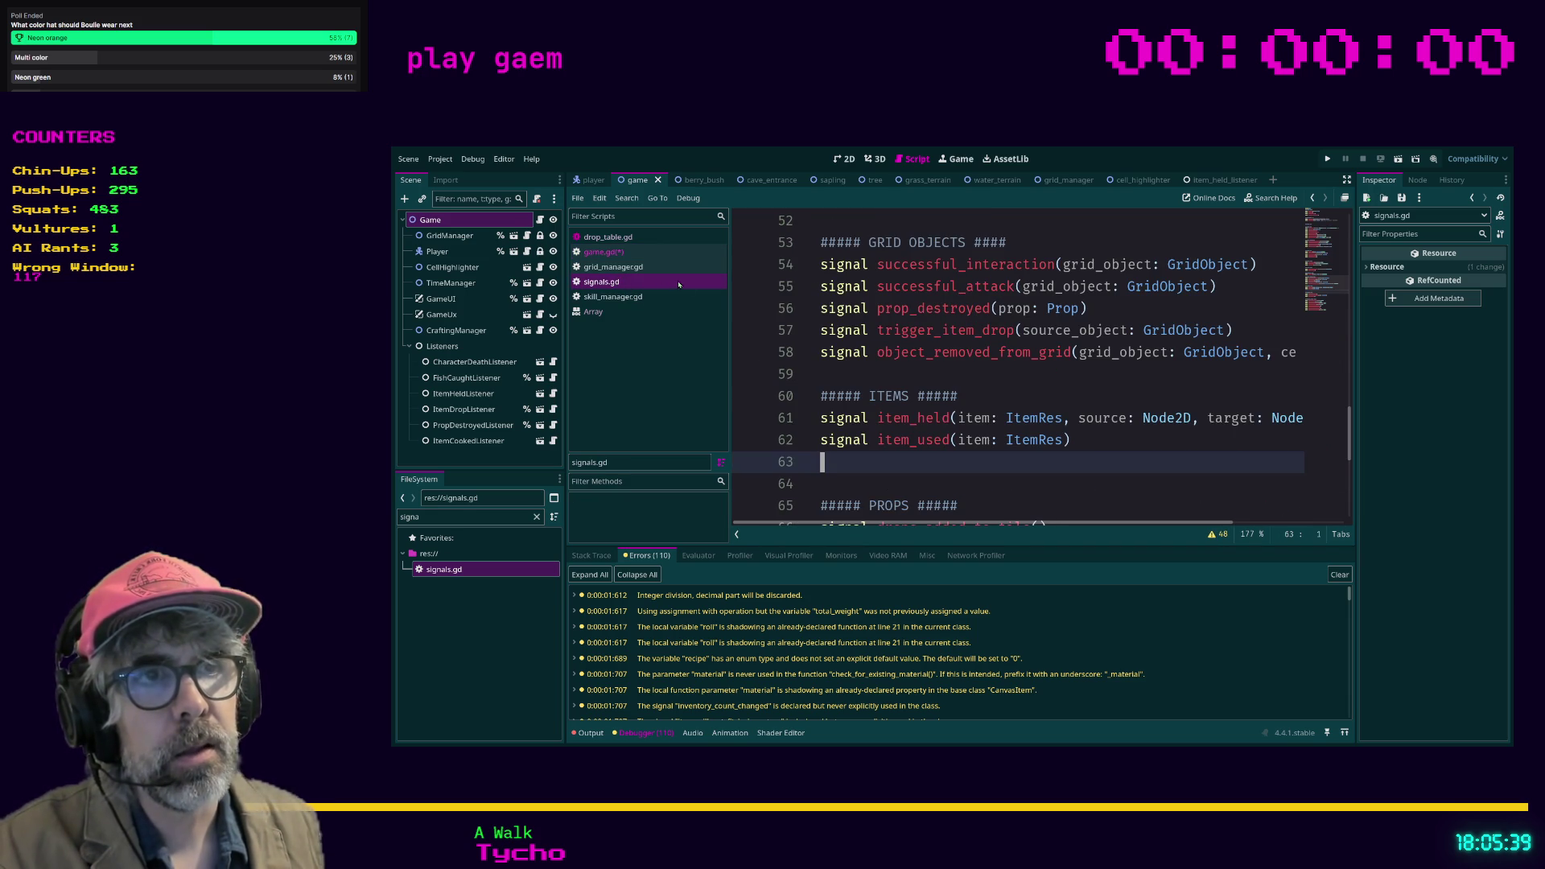
{"action": "left_click", "coordinate": [939, 478]}
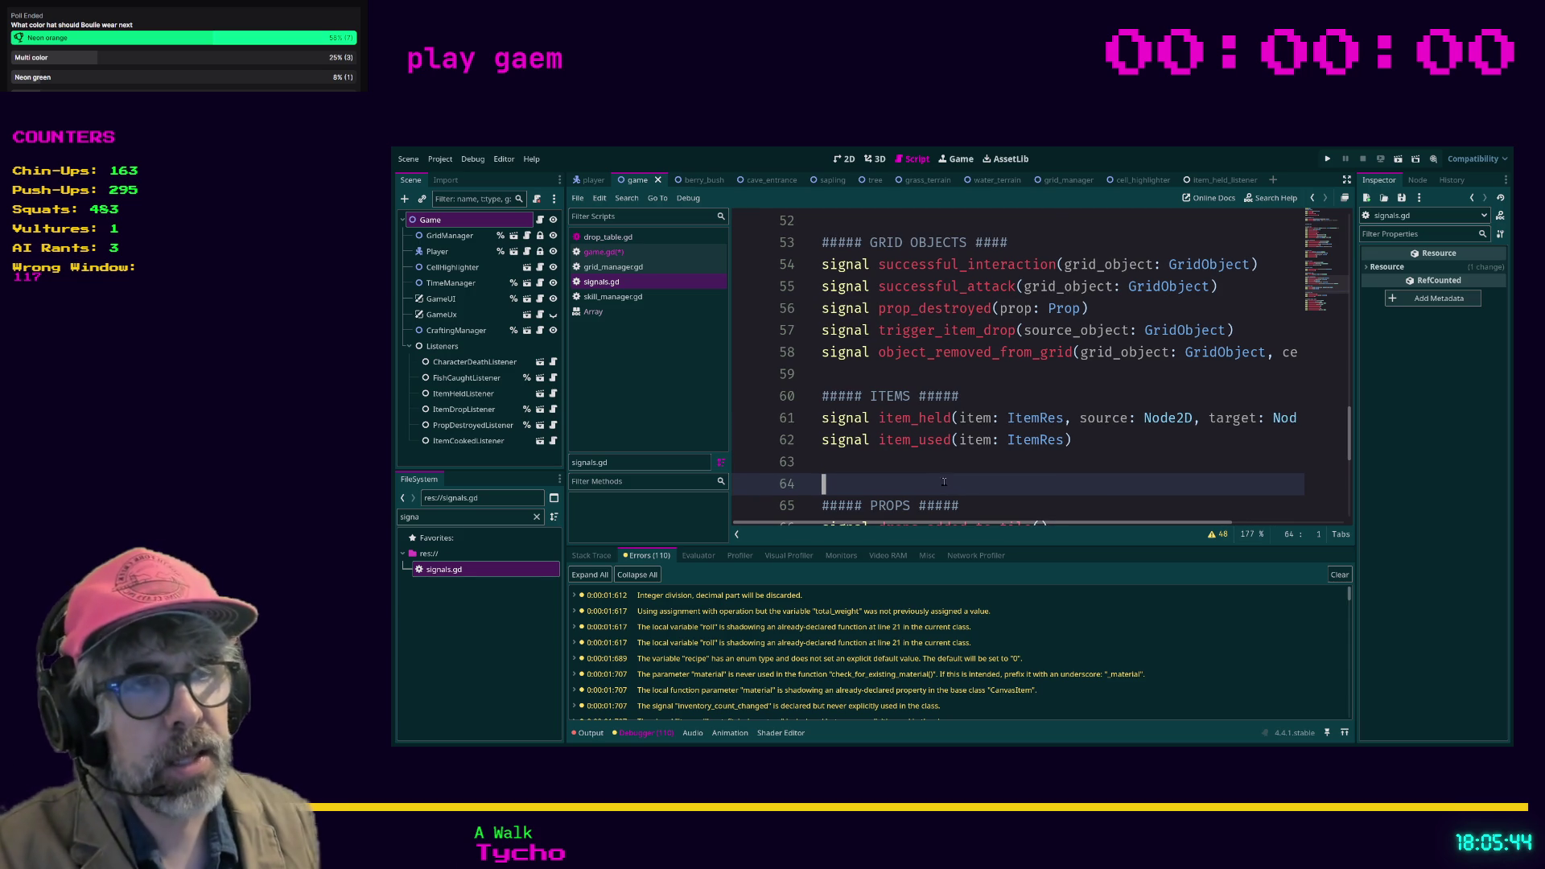
{"action": "scroll", "coordinate": [940, 479], "scroll_direction": "down", "scroll_amount": 2}
{"action": "scroll", "coordinate": [843, 359], "scroll_direction": "down", "scroll_amount": 3}
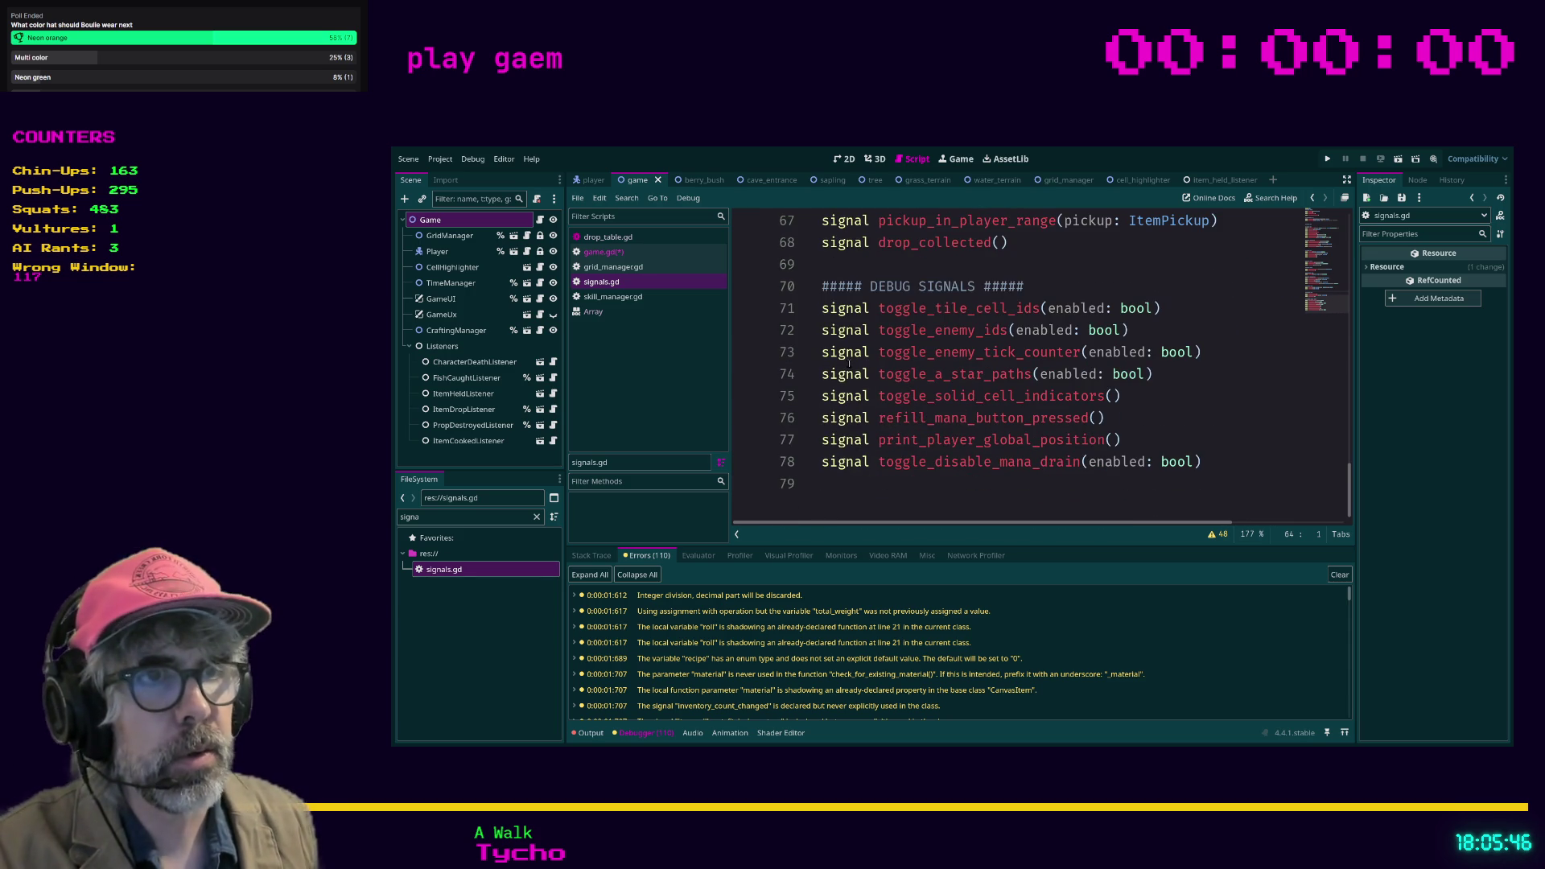
{"action": "left_click", "coordinate": [845, 507]}
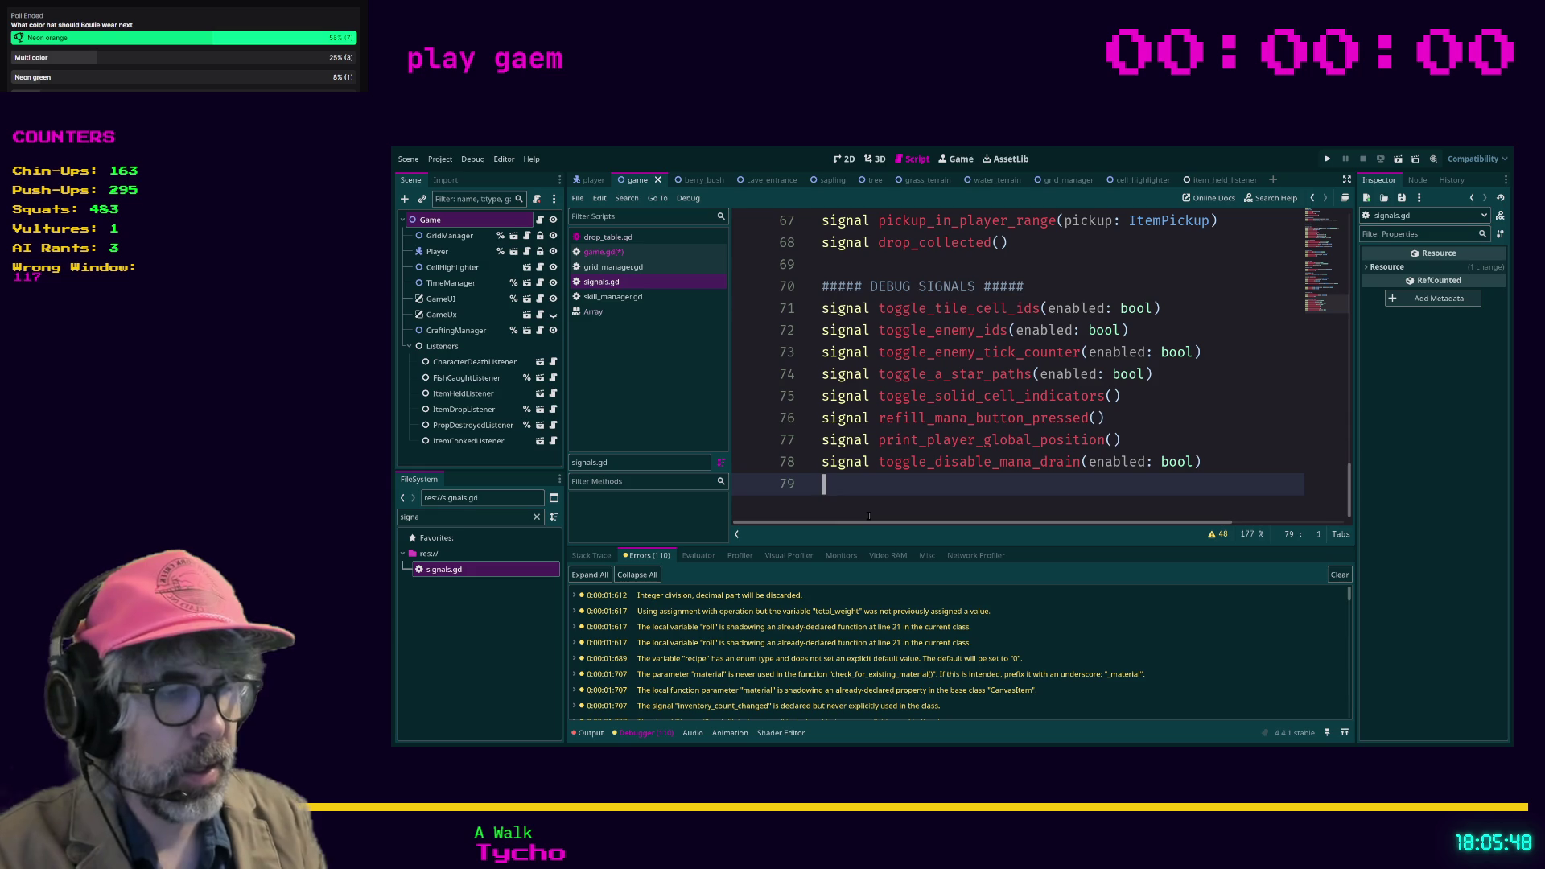
{"action": "key", "text": "Return"}
{"action": "type", "text": "func emit_item_held"}
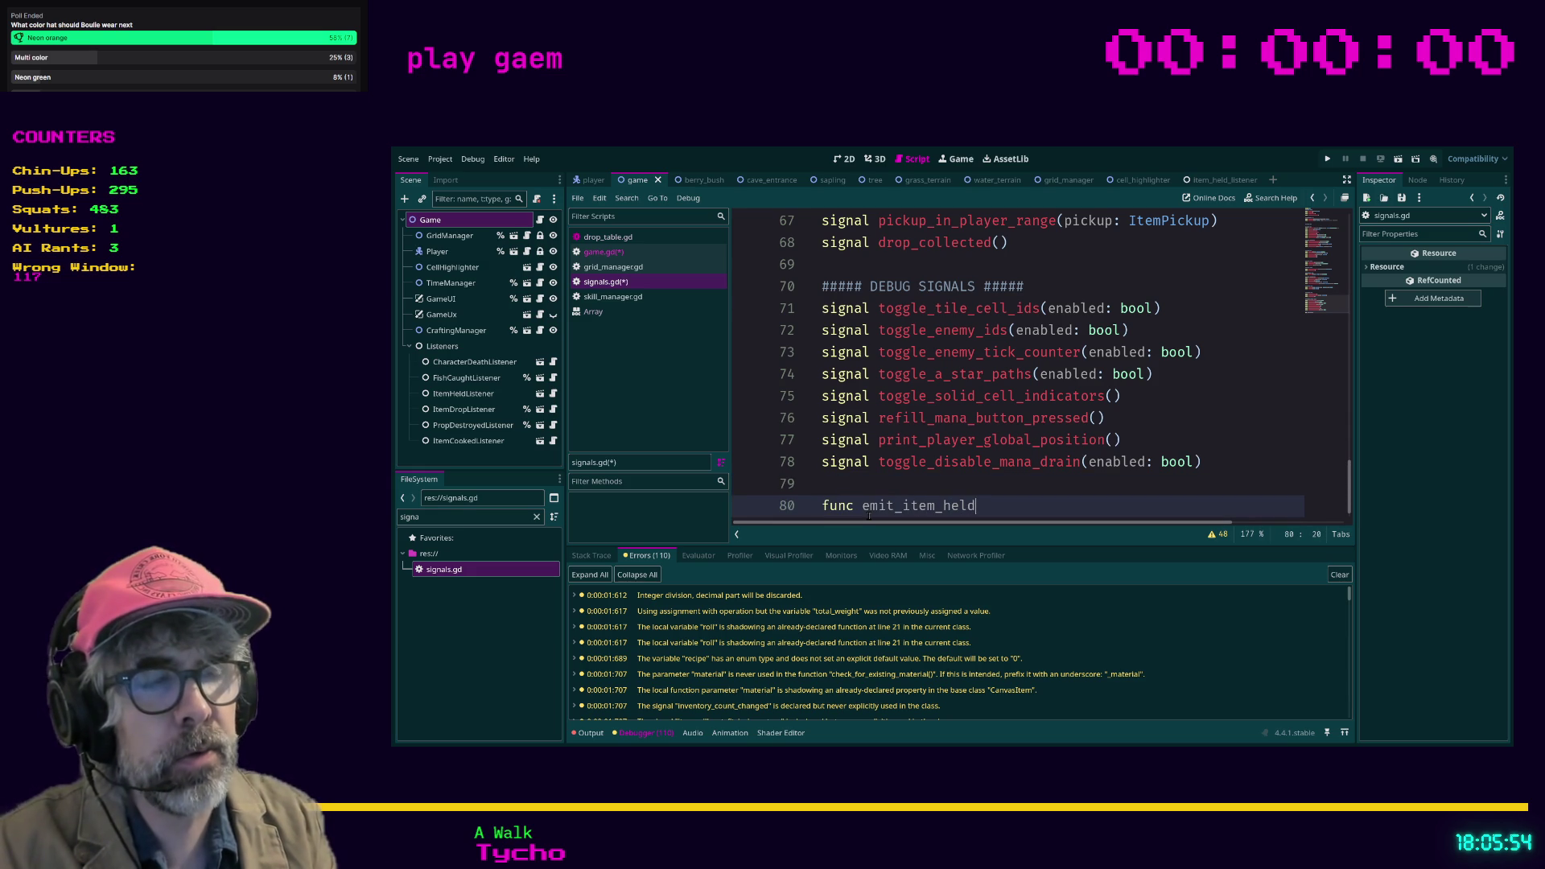
{"action": "type", "text": "() -> v"}
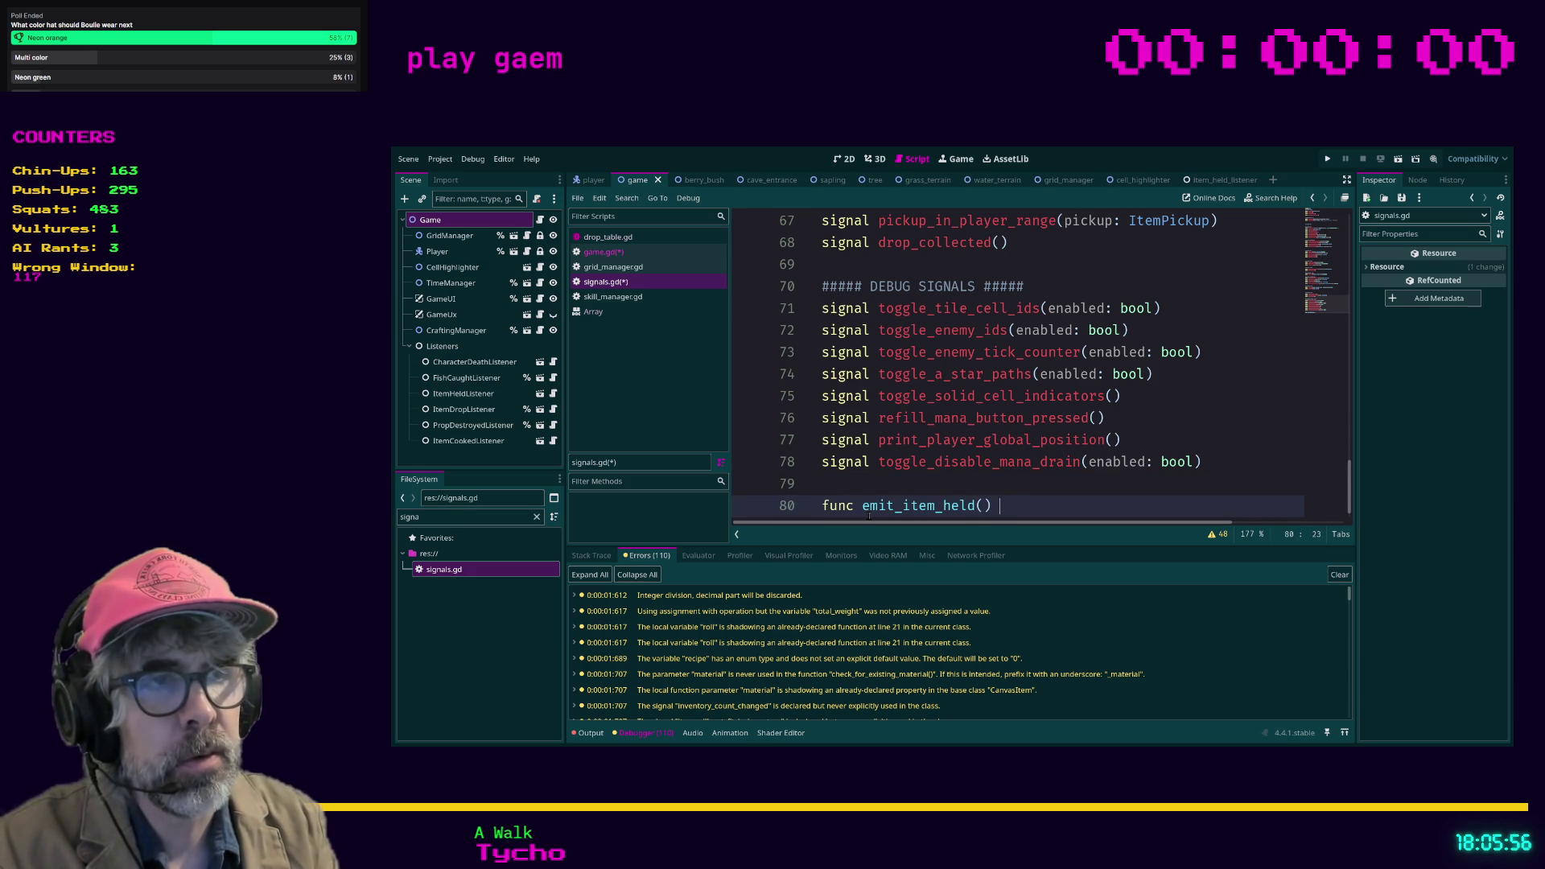
{"action": "type", "text": "oid:"}
{"action": "key", "text": "Return"}
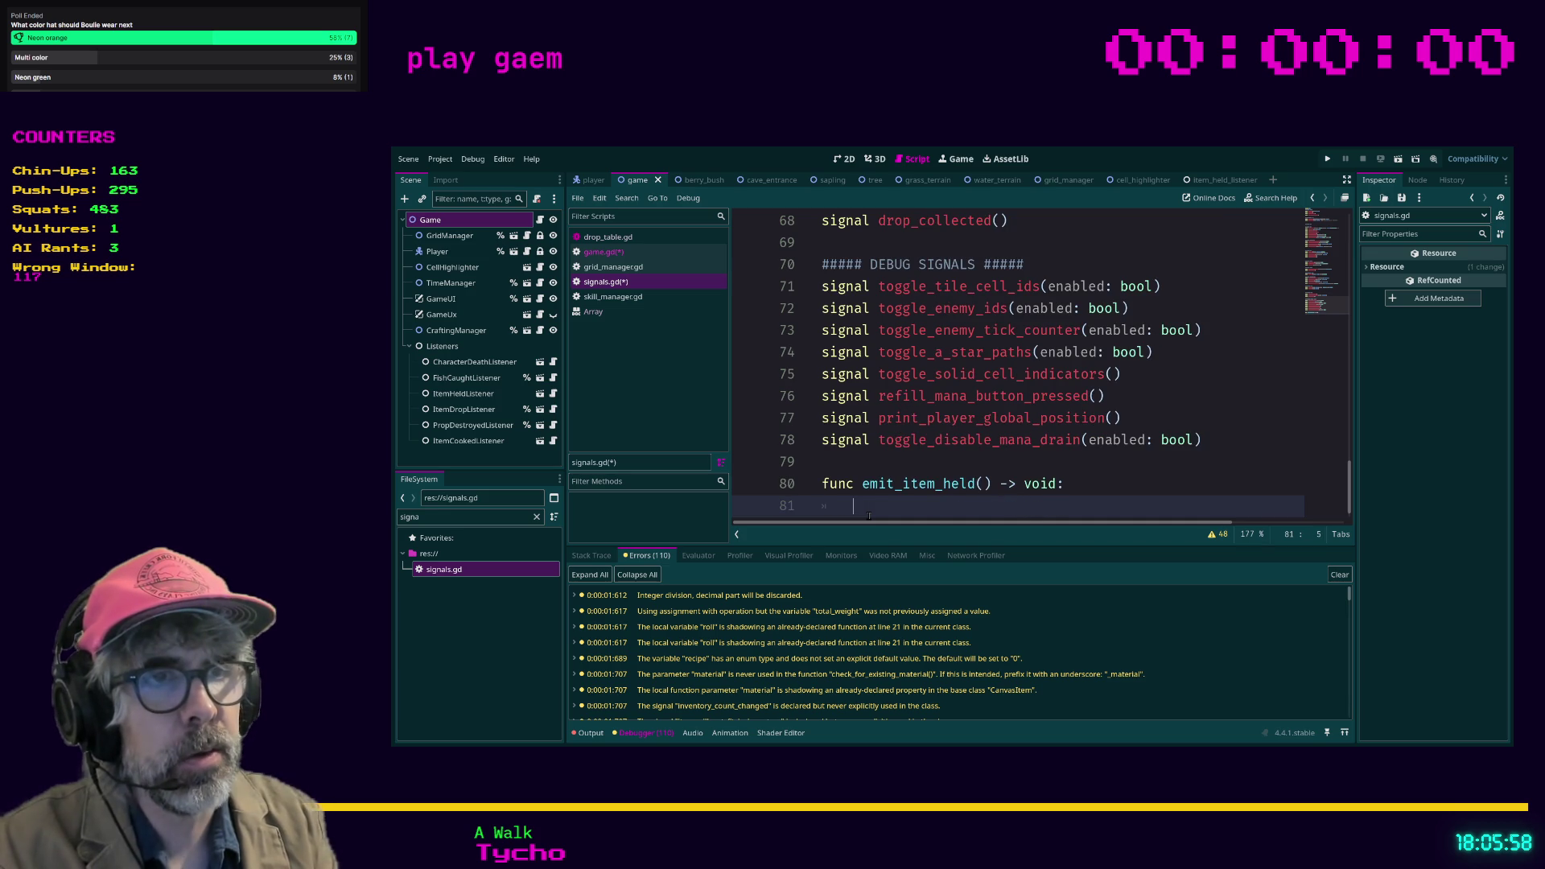
{"action": "type", "text": "it"}
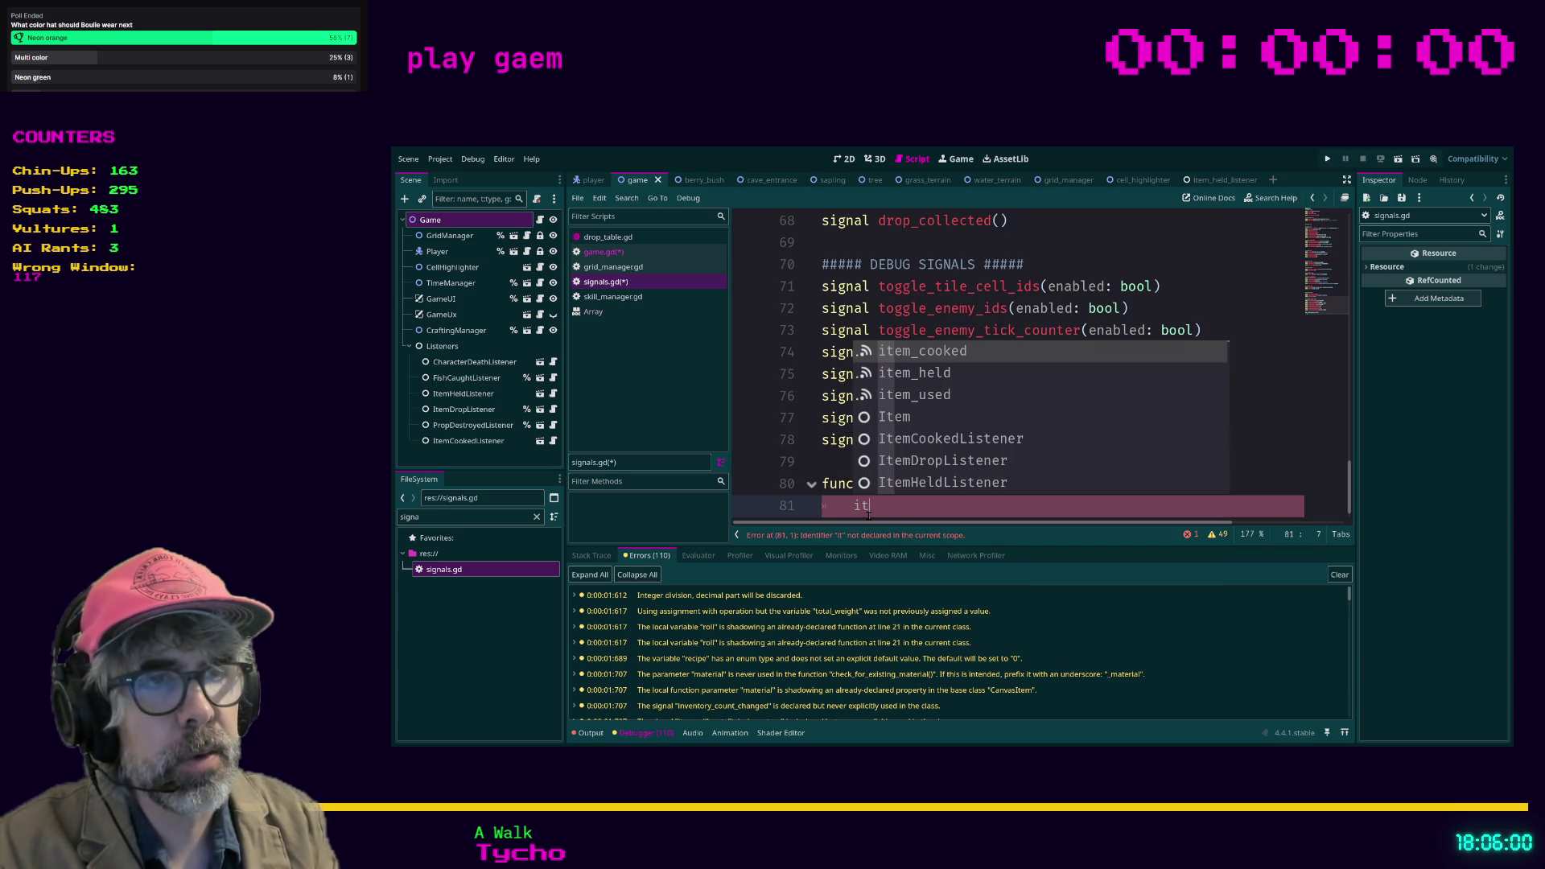
{"action": "type", "text": "em_held"}
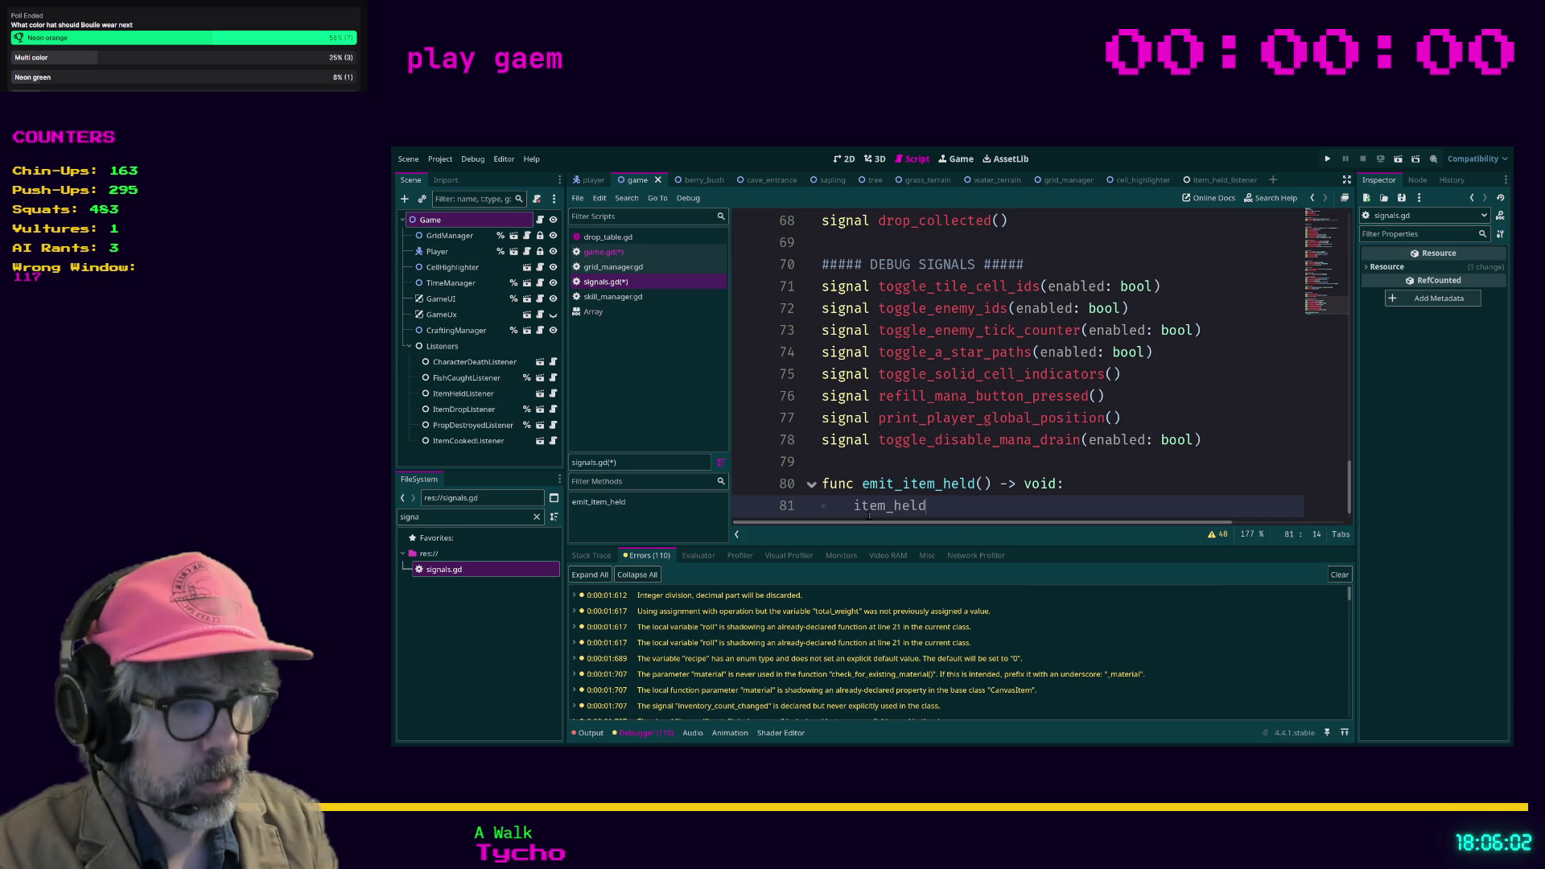
{"action": "type", "text": ".emit()"}
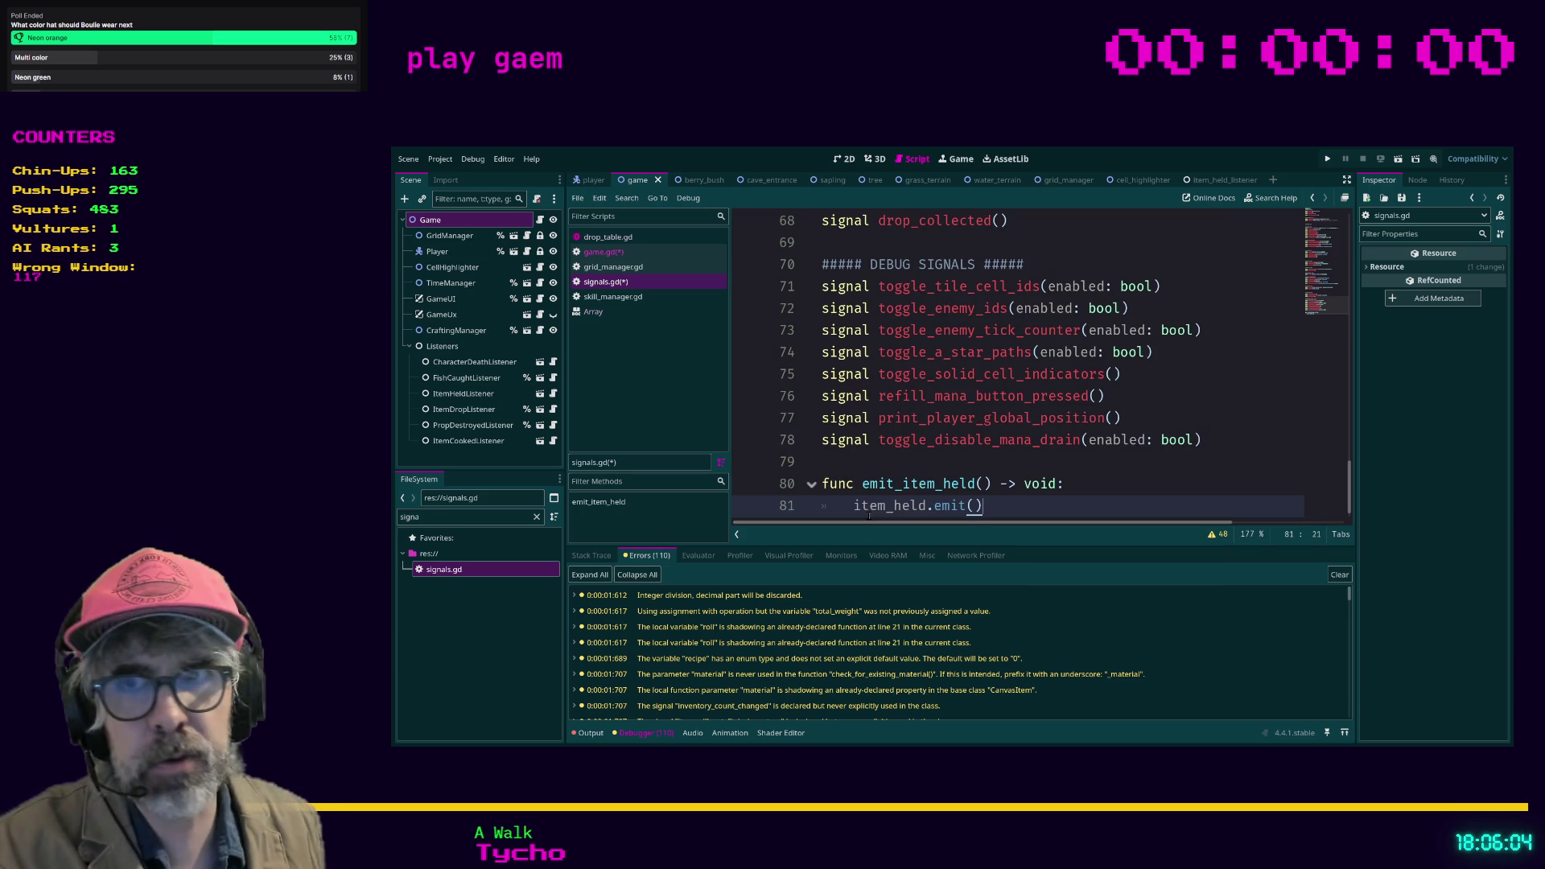
{"action": "left_click", "coordinate": [840, 515]}
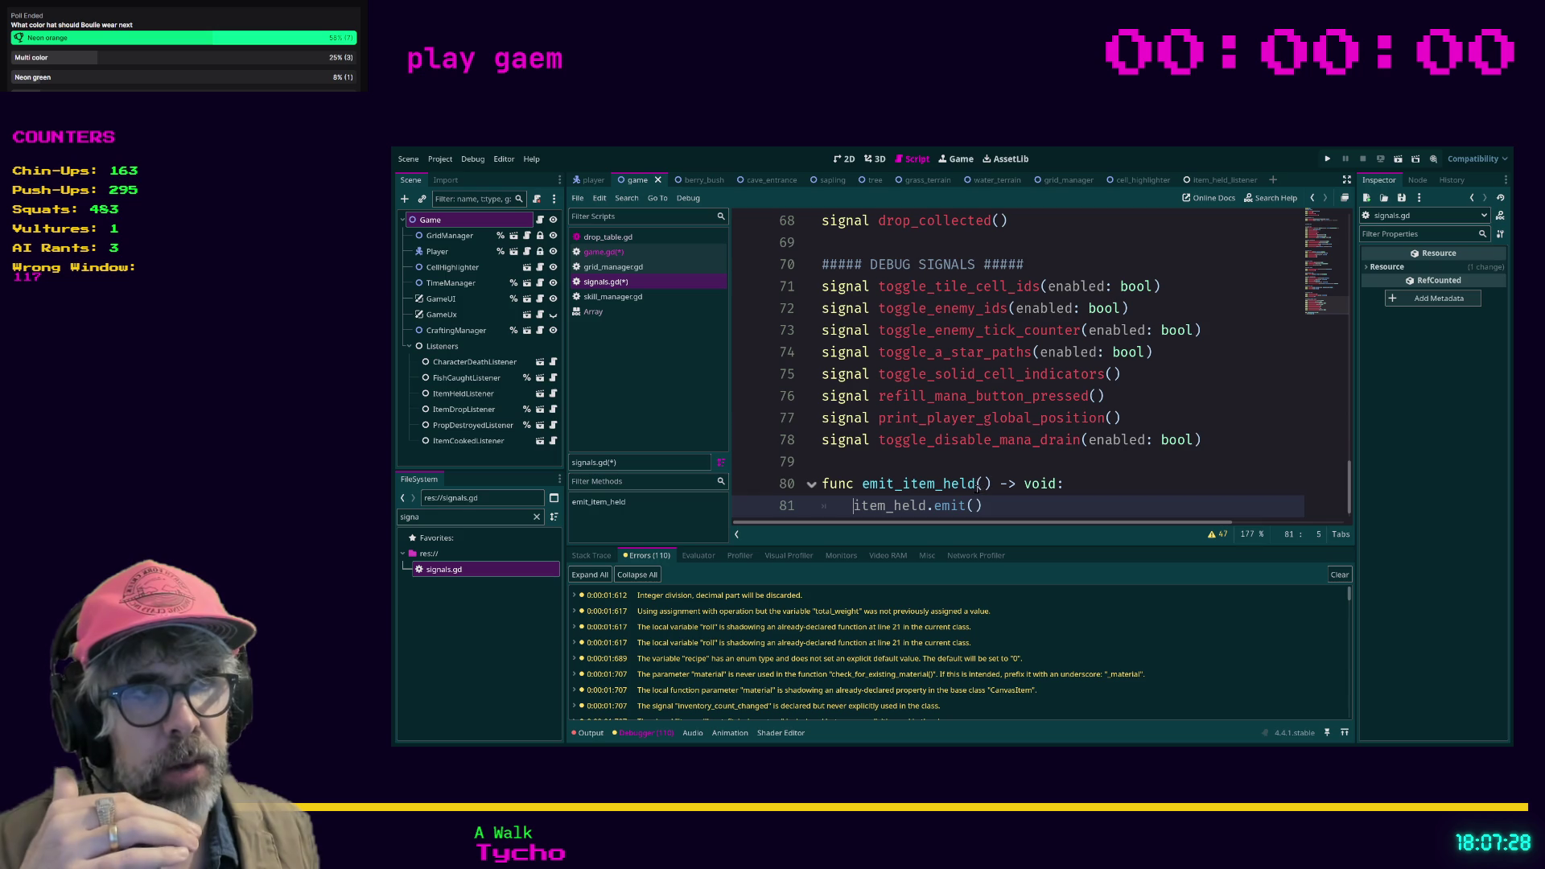
Step: Type an 'int: number' parameter into emit_item_held's empty parentheses in signals.gd
{"action": "left_click", "coordinate": [981, 483]}
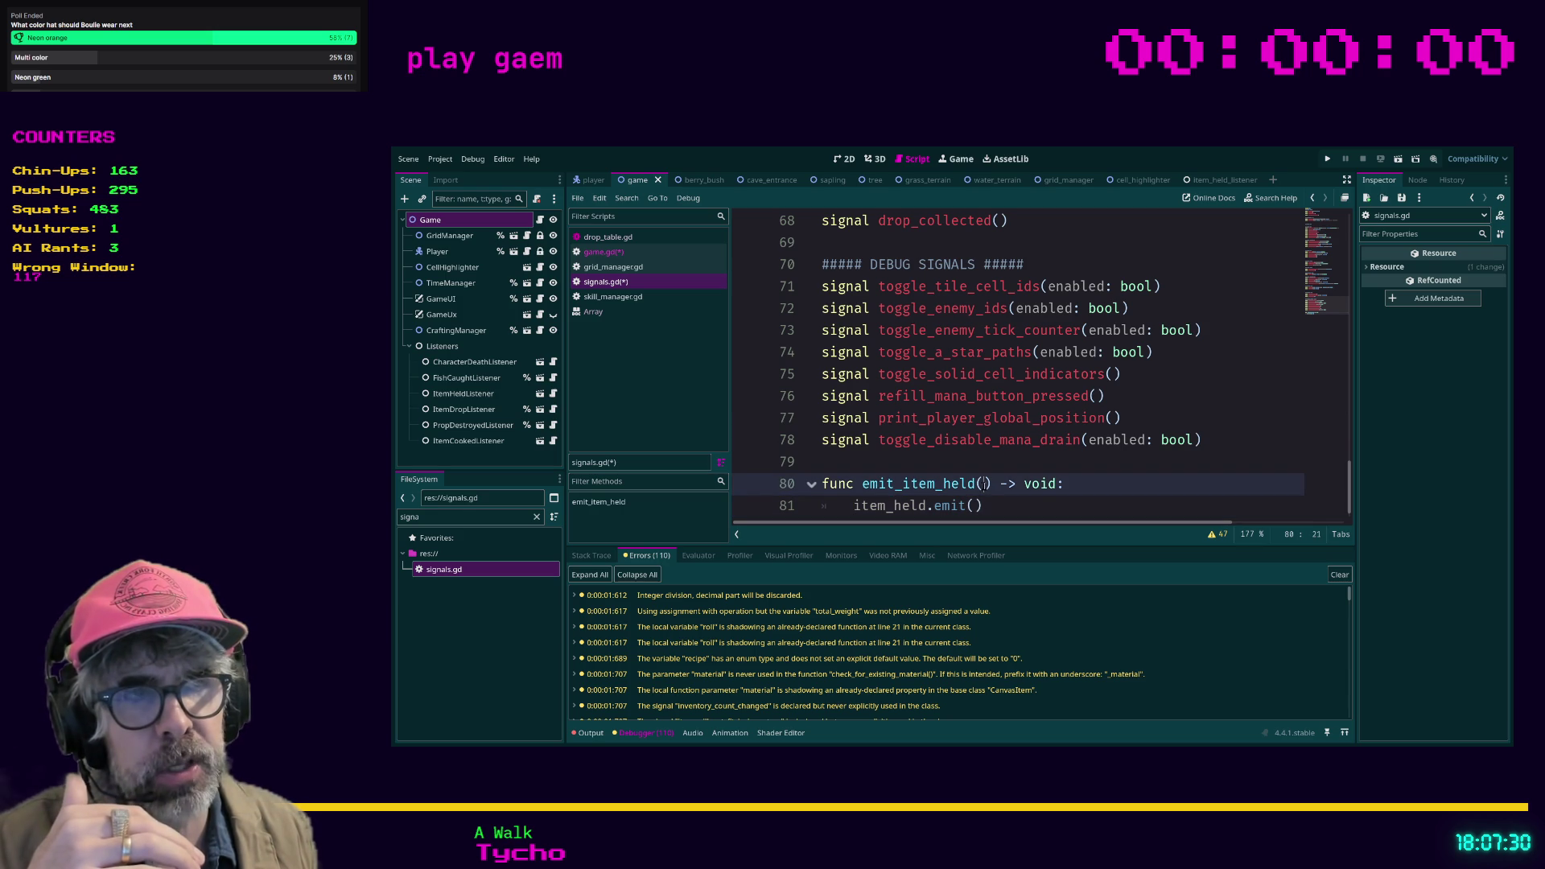
{"action": "left_click_drag", "start_coordinate": [993, 504], "coordinate": [808, 498]}
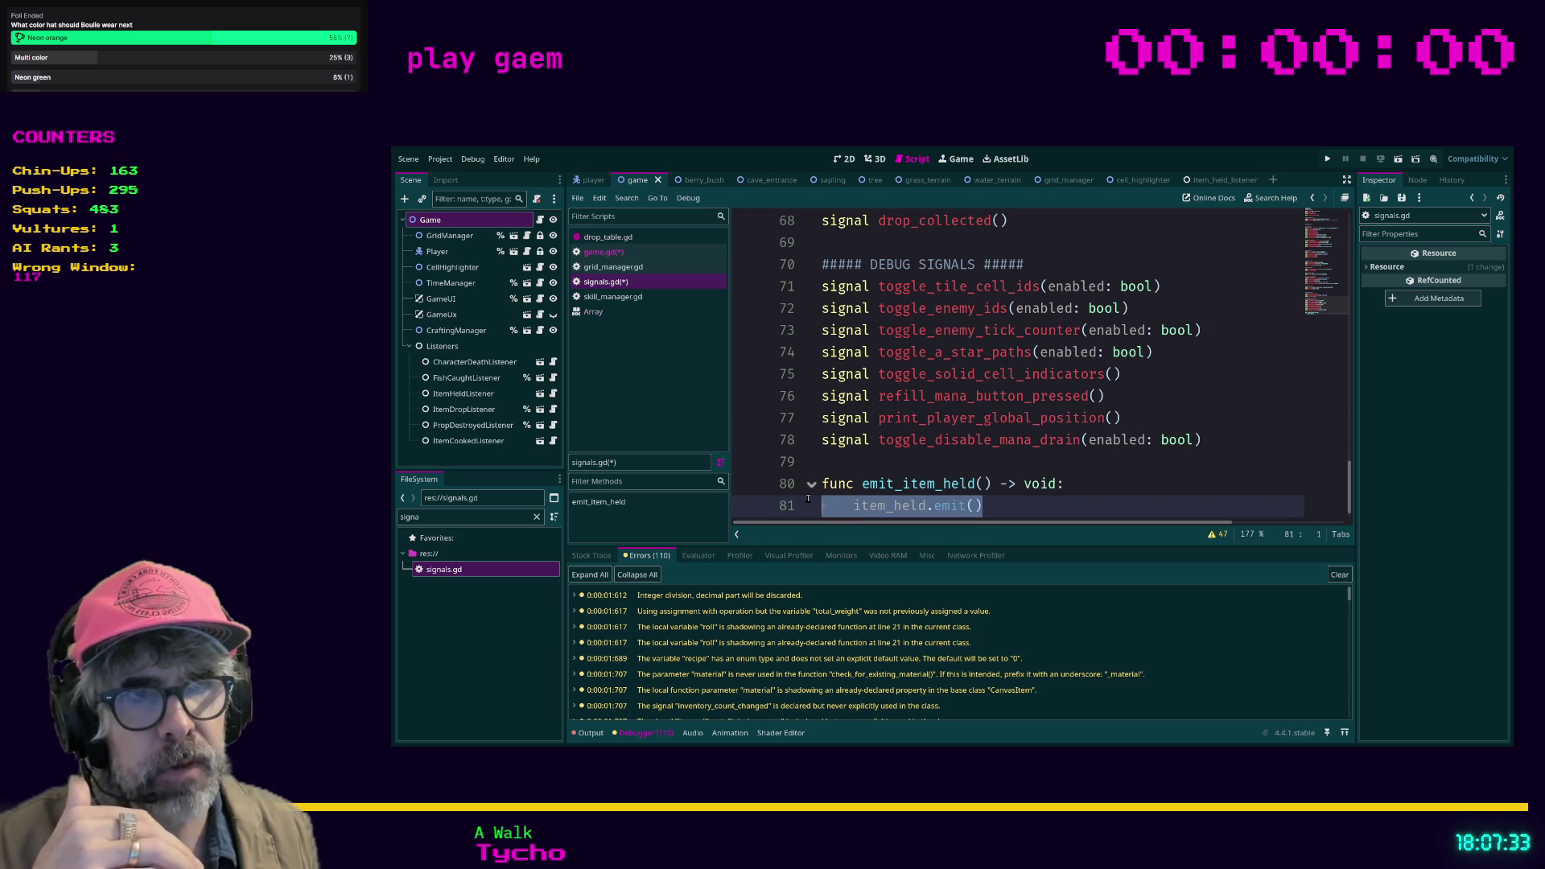
{"action": "left_click", "coordinate": [982, 483]}
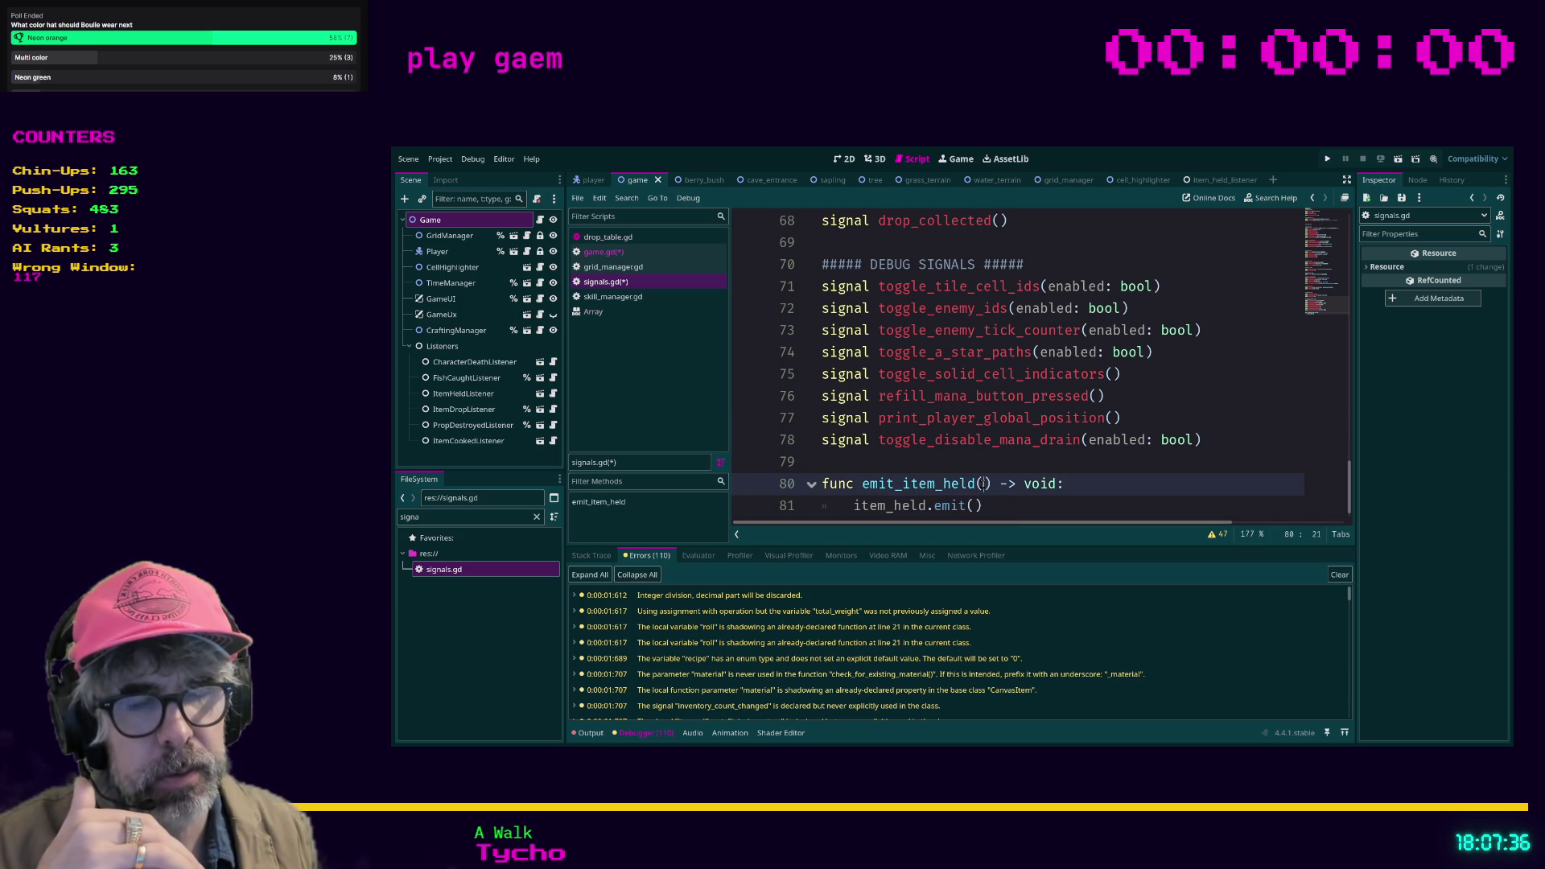
{"action": "scroll", "coordinate": [990, 484], "scroll_direction": "down", "scroll_amount": 1}
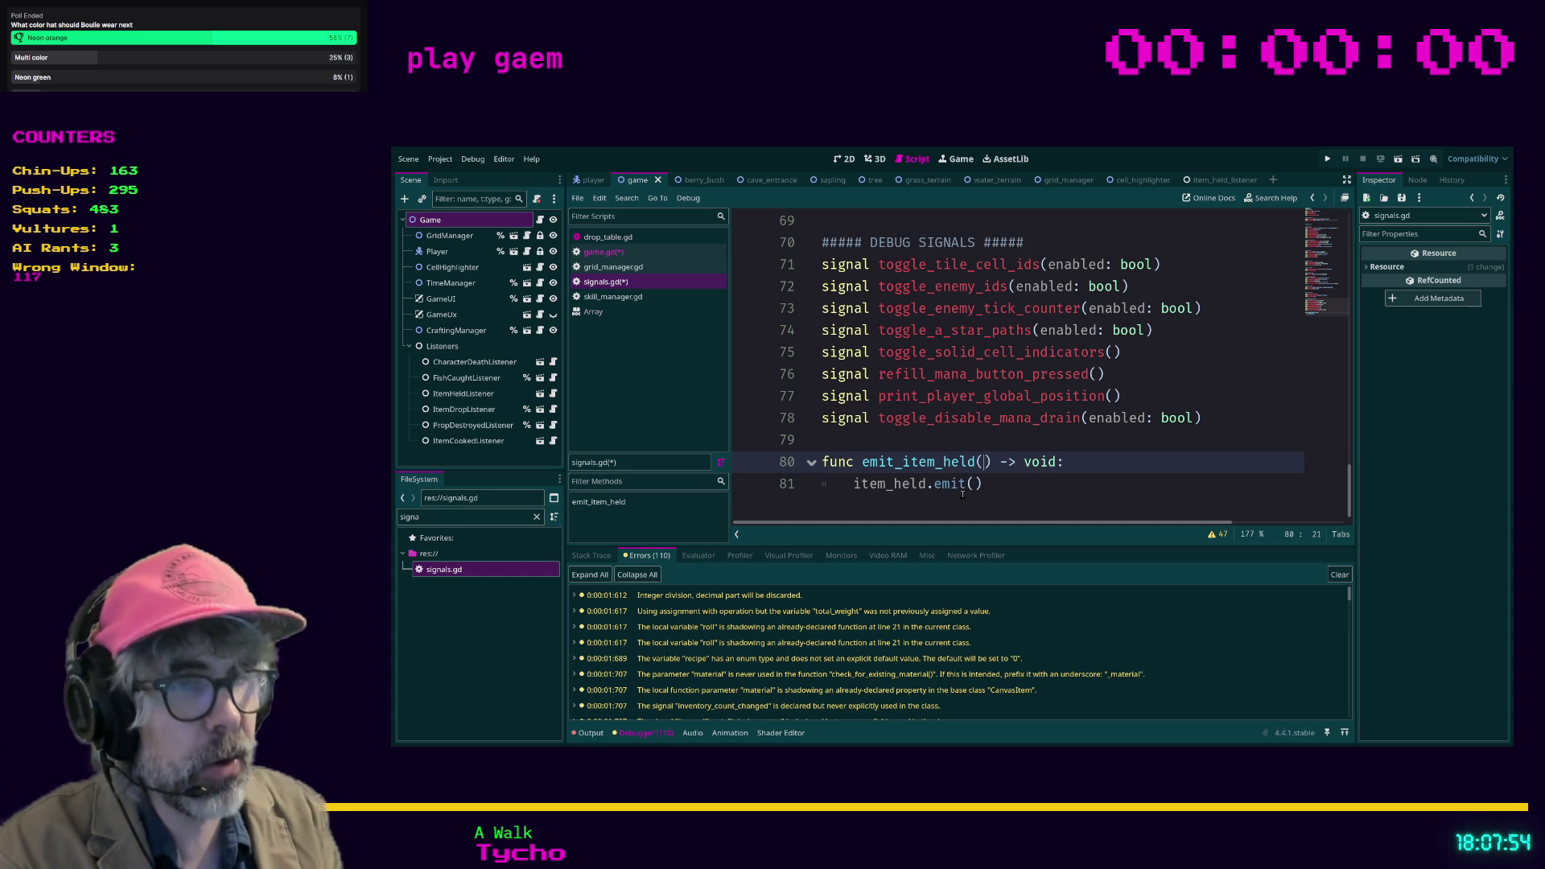
{"action": "type", "text": "int: "}
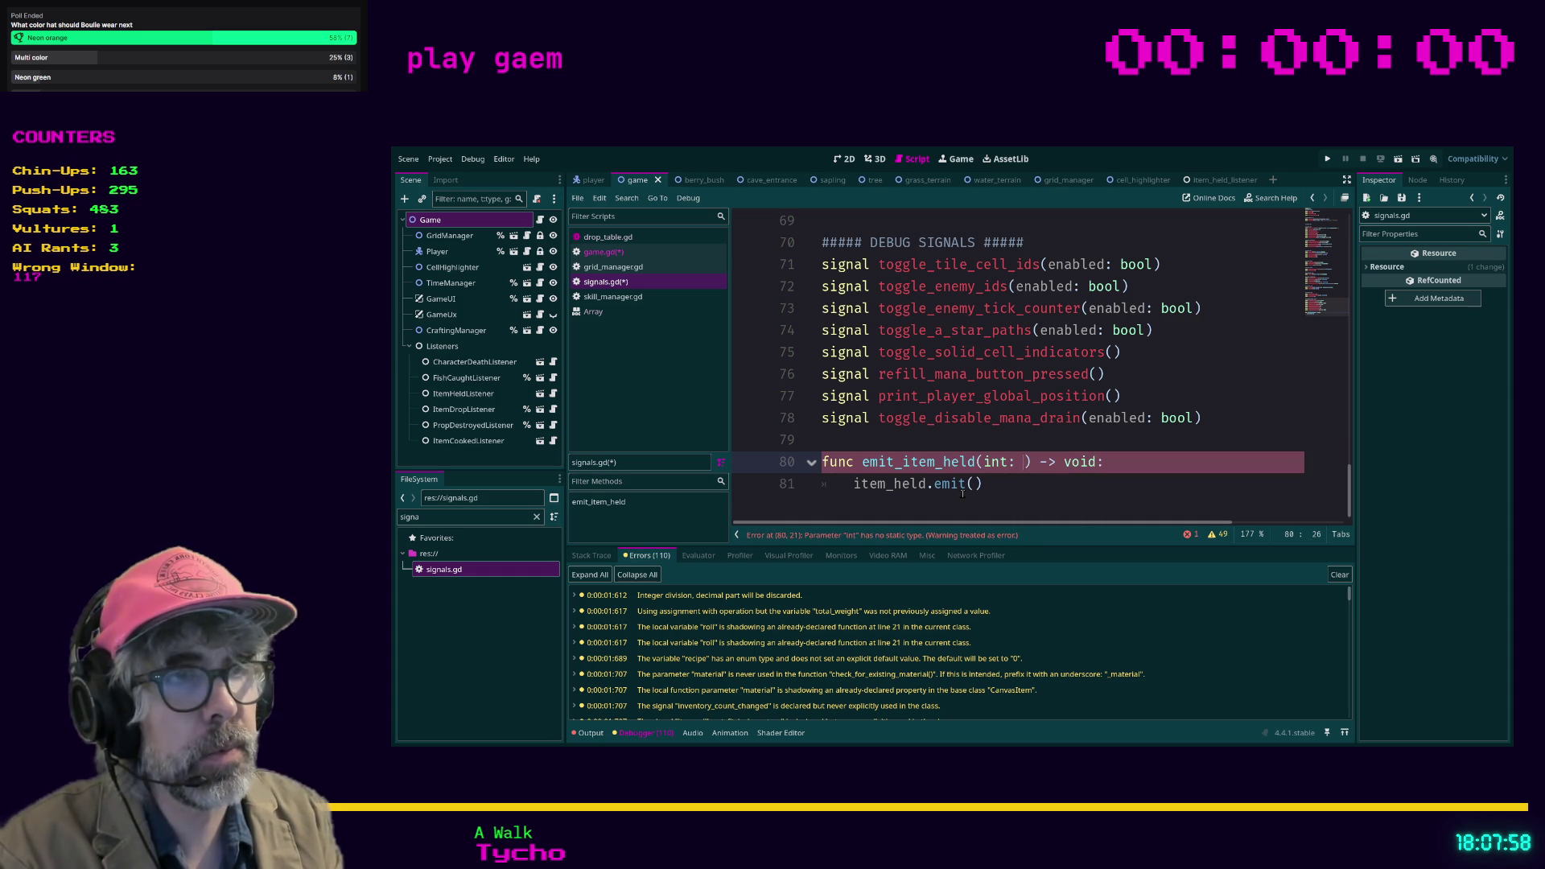
{"action": "type", "text": "number"}
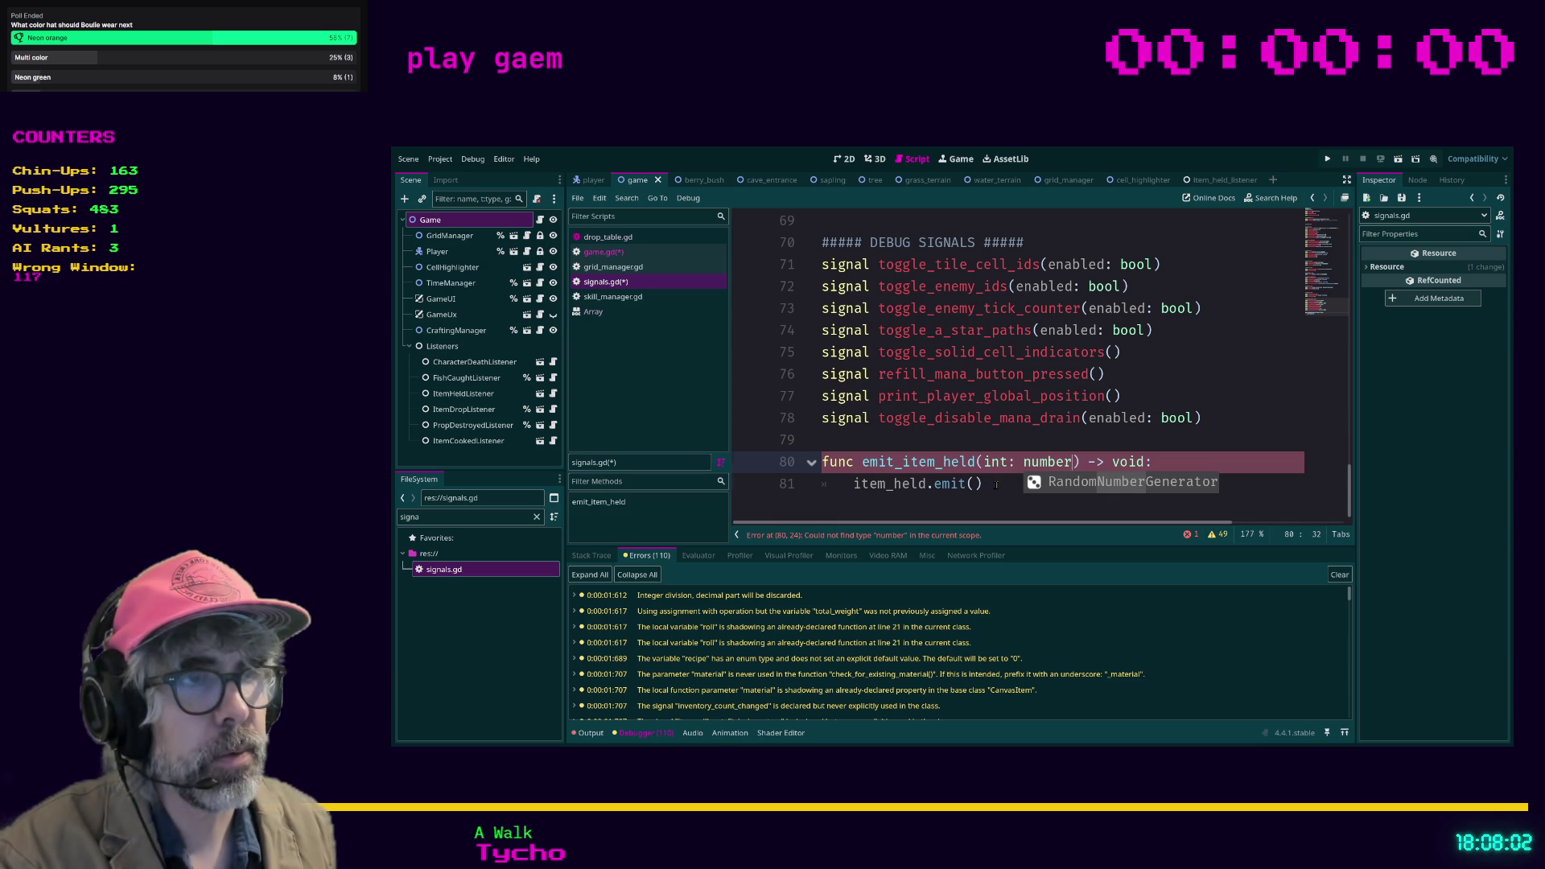
{"action": "left_click", "coordinate": [997, 485]}
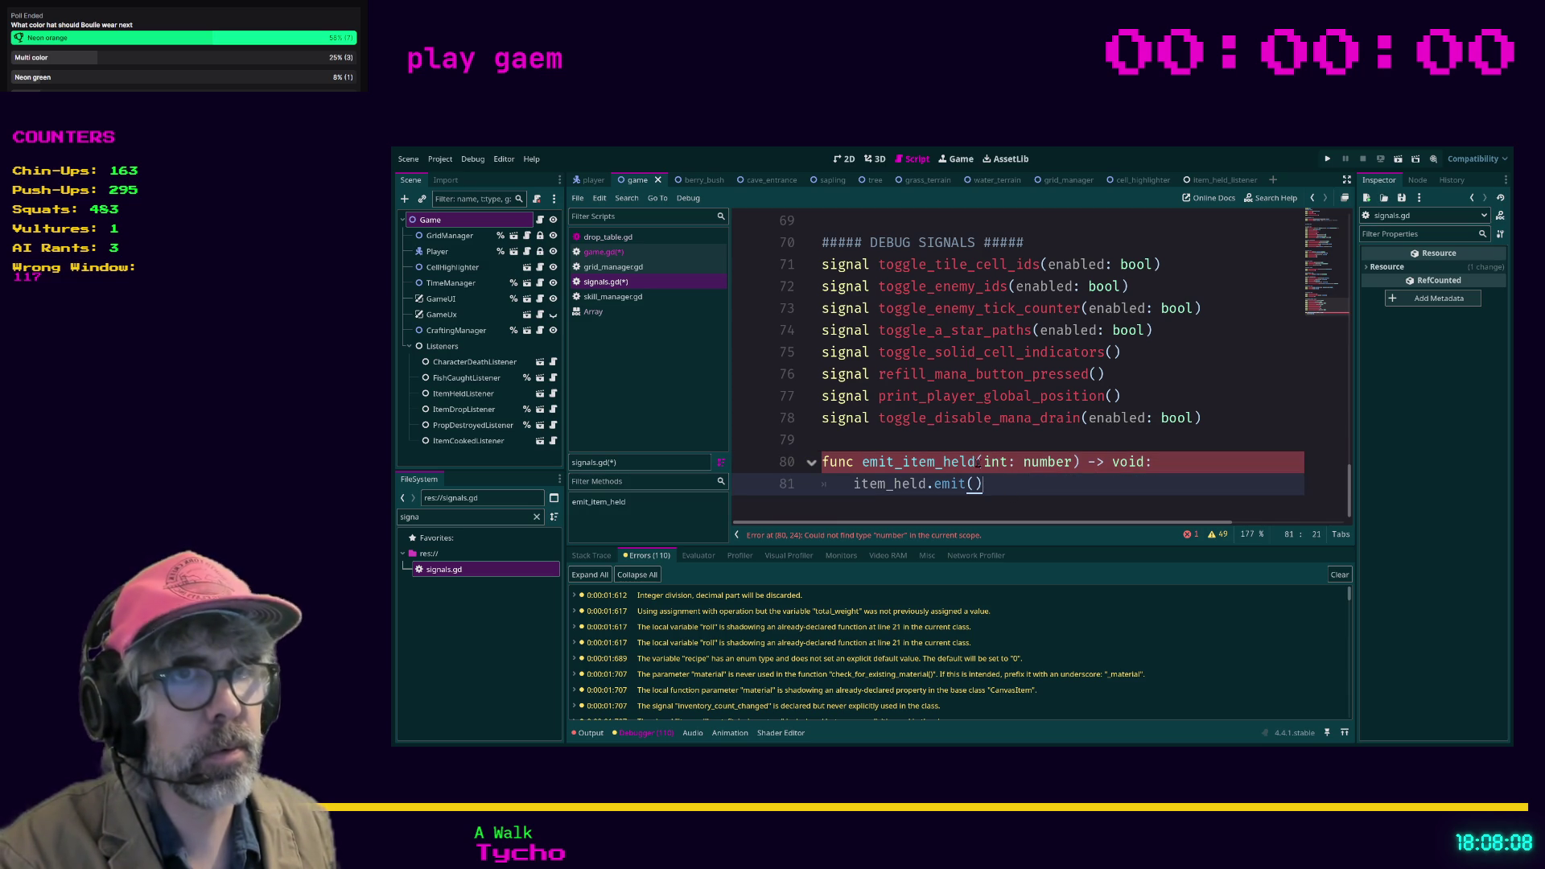
Step: After checking the call in game.gd, rewrite the parameter on line 80 as 'number: int'
{"action": "left_click", "coordinate": [613, 252]}
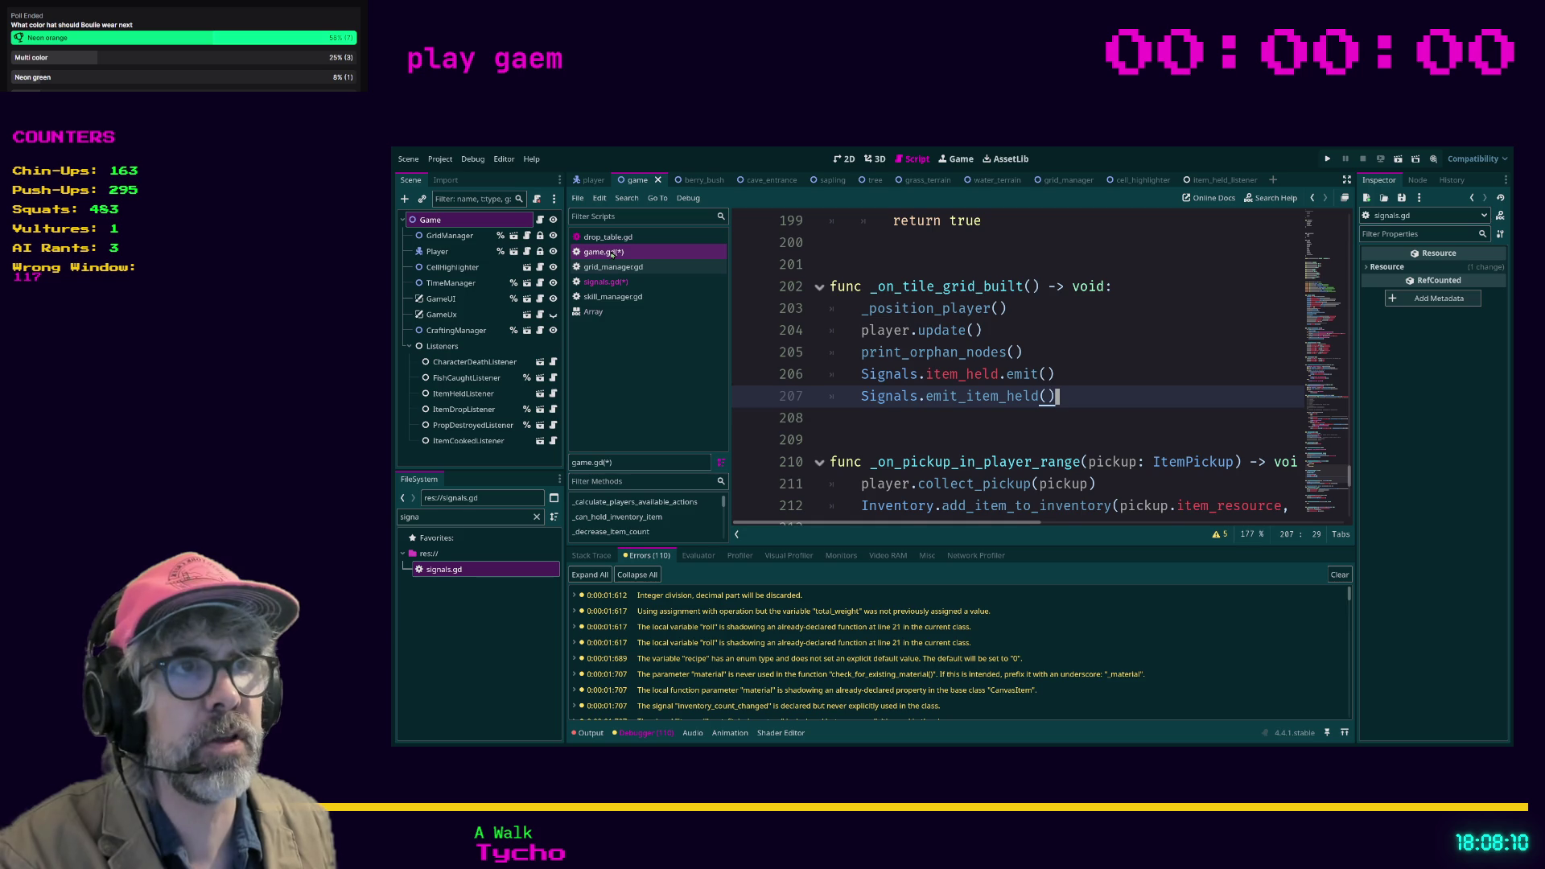
{"action": "scroll", "coordinate": [1013, 379], "scroll_direction": "down", "scroll_amount": 1}
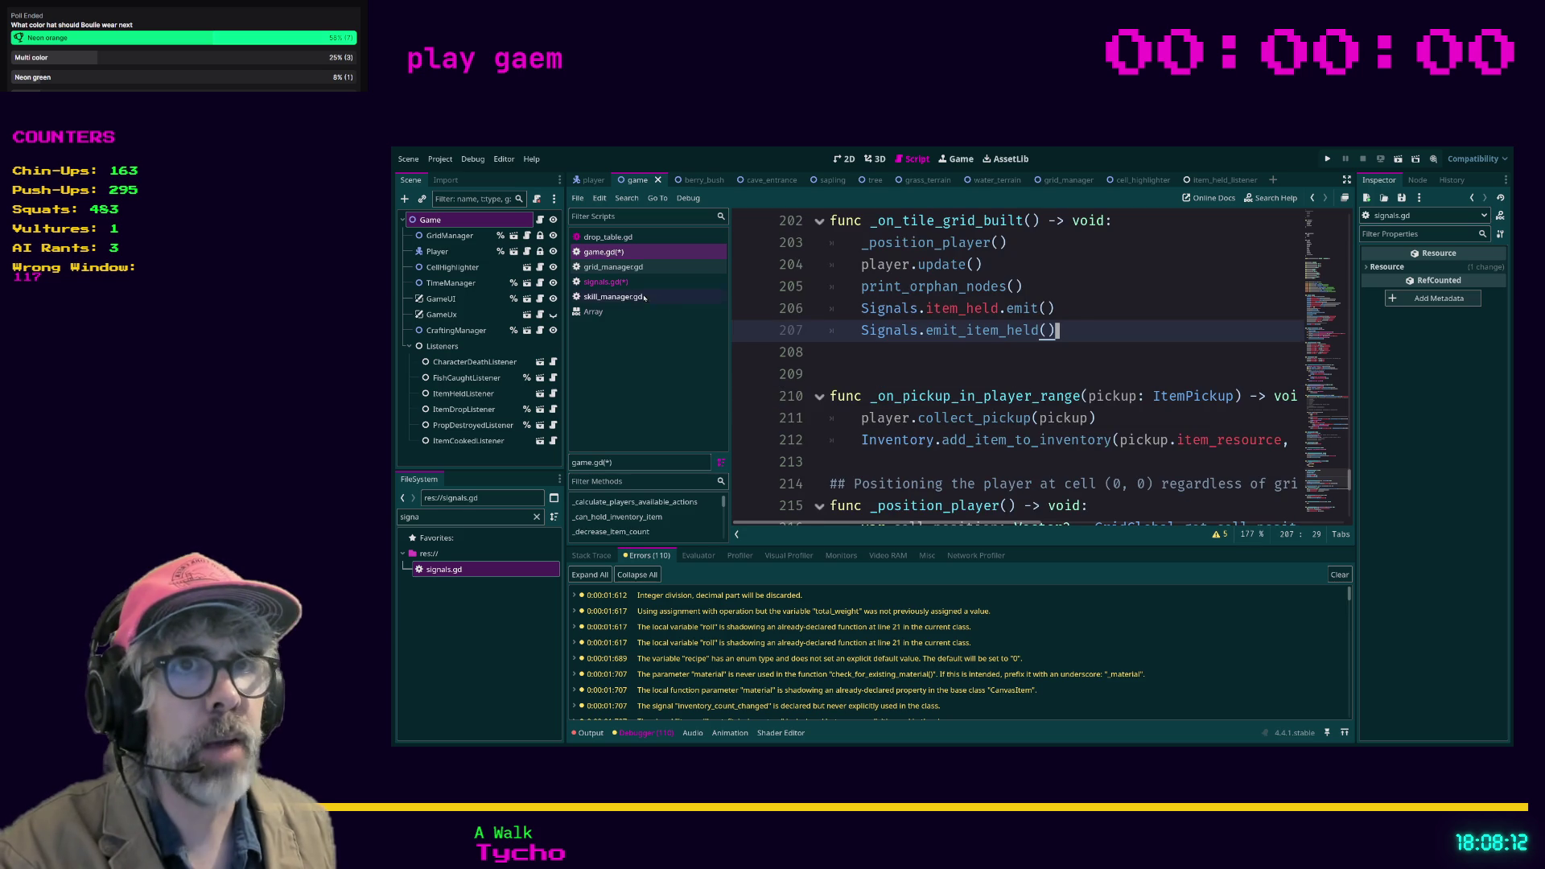
{"action": "left_click", "coordinate": [616, 282]}
{"action": "left_click_drag", "start_coordinate": [982, 464], "coordinate": [1076, 463]}
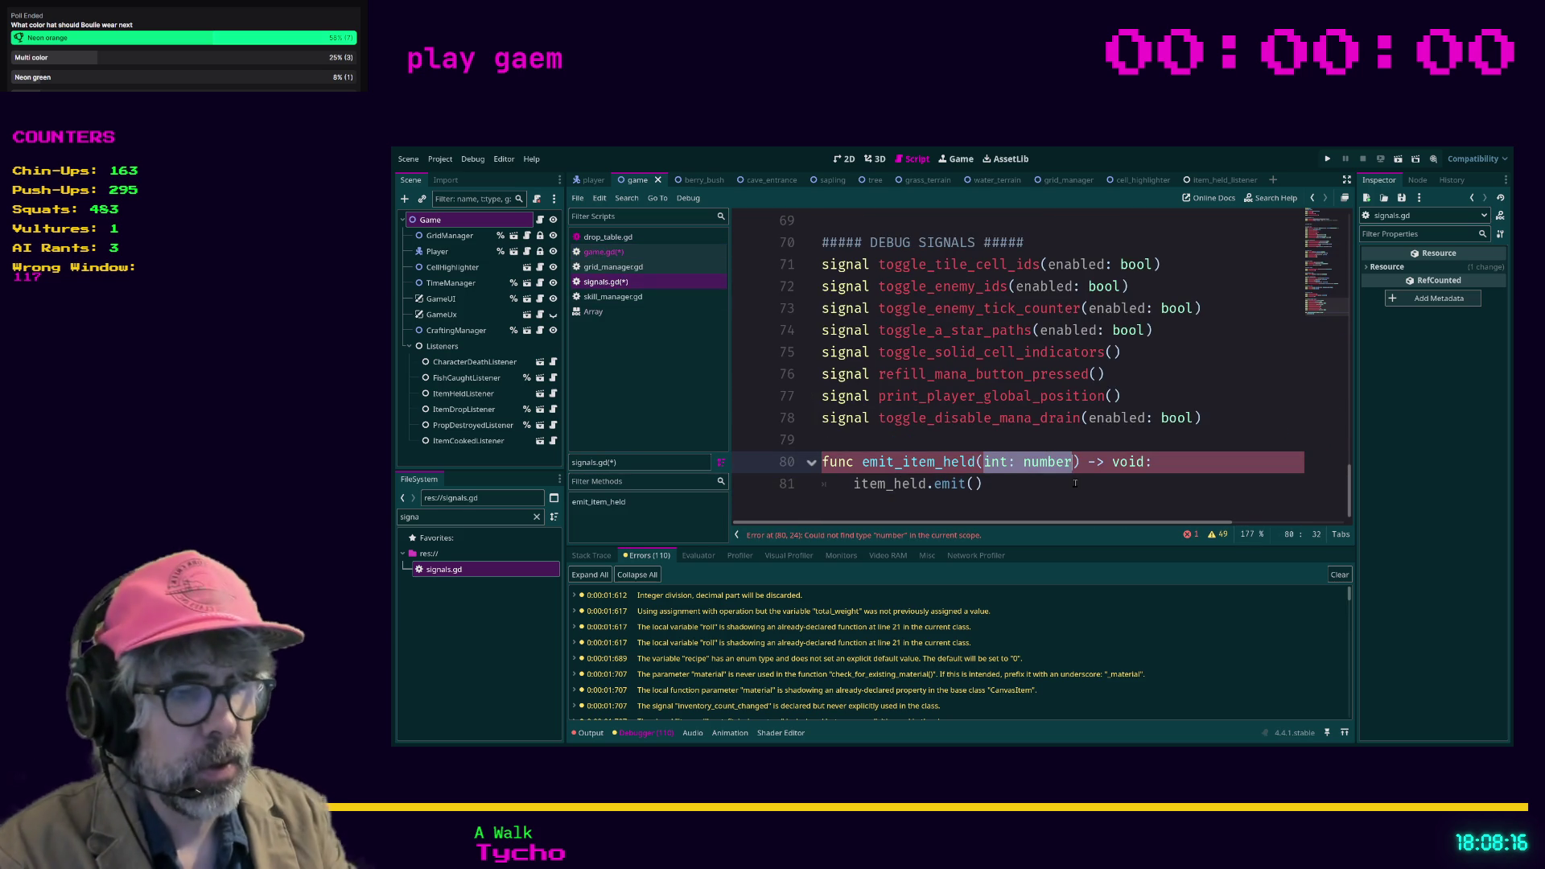
{"action": "type", "text": "number: int"}
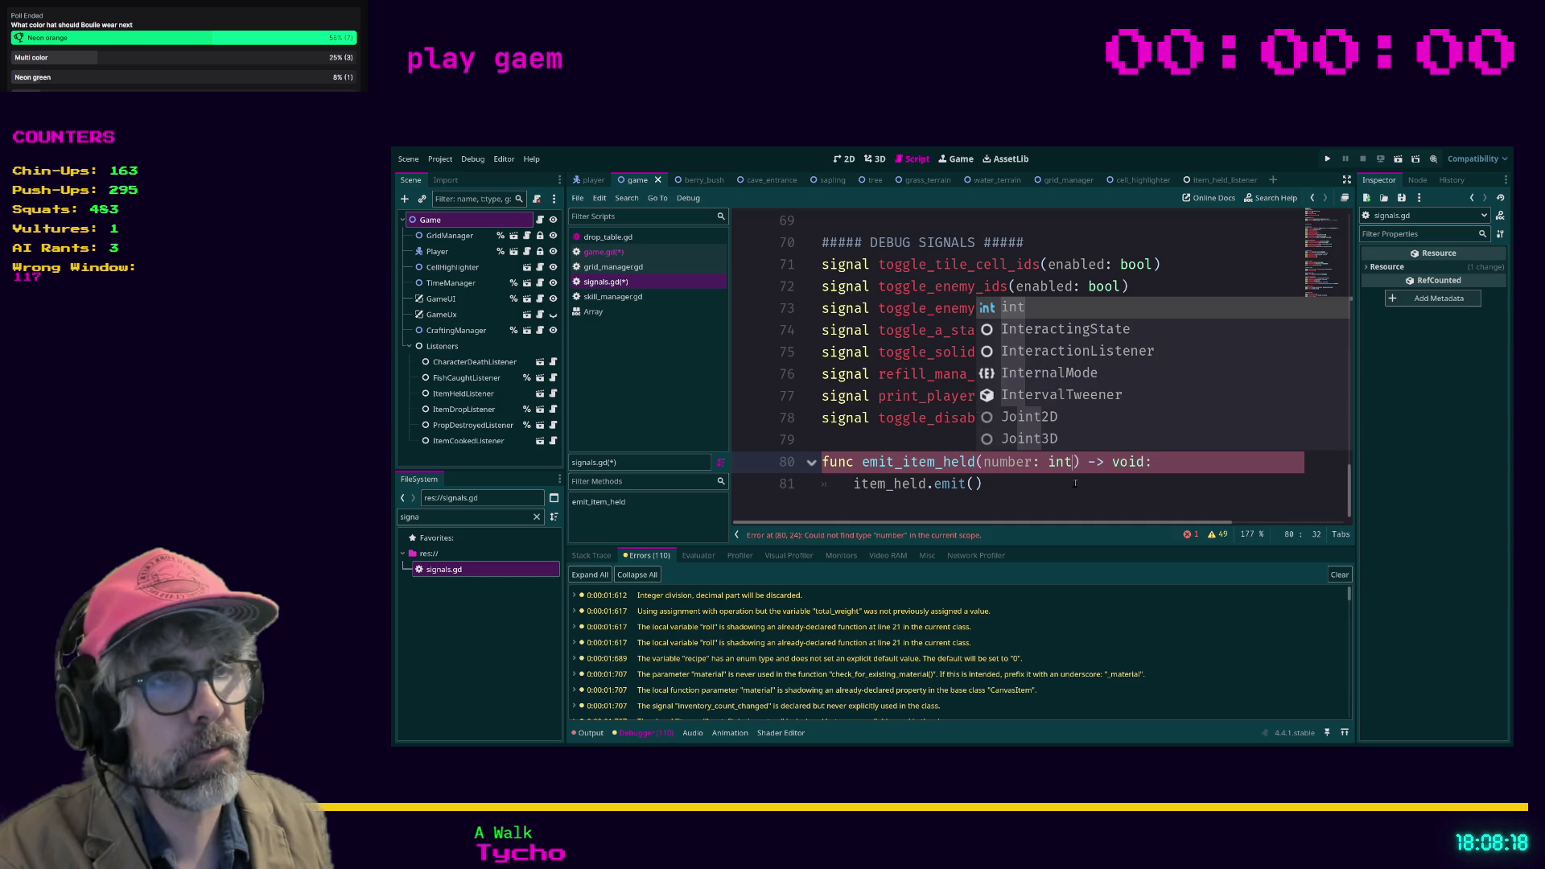
{"action": "left_click", "coordinate": [1075, 483]}
{"action": "scroll", "coordinate": [1006, 476], "scroll_direction": "up", "scroll_amount": 8}
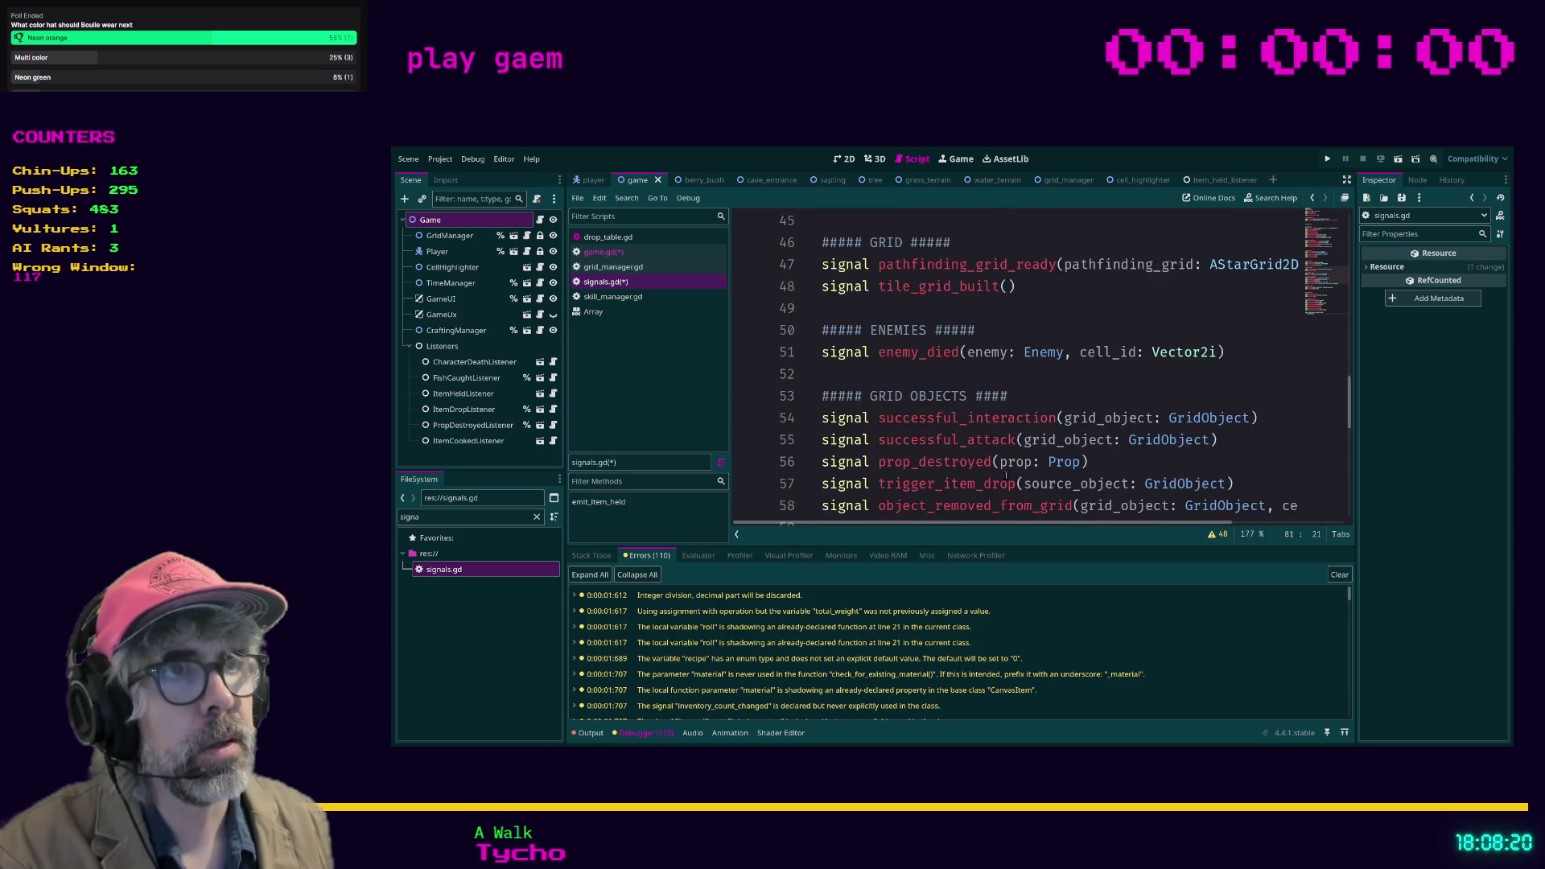
{"action": "scroll", "coordinate": [1006, 475], "scroll_direction": "up", "scroll_amount": 2}
{"action": "scroll", "coordinate": [1005, 475], "scroll_direction": "up", "scroll_amount": 4}
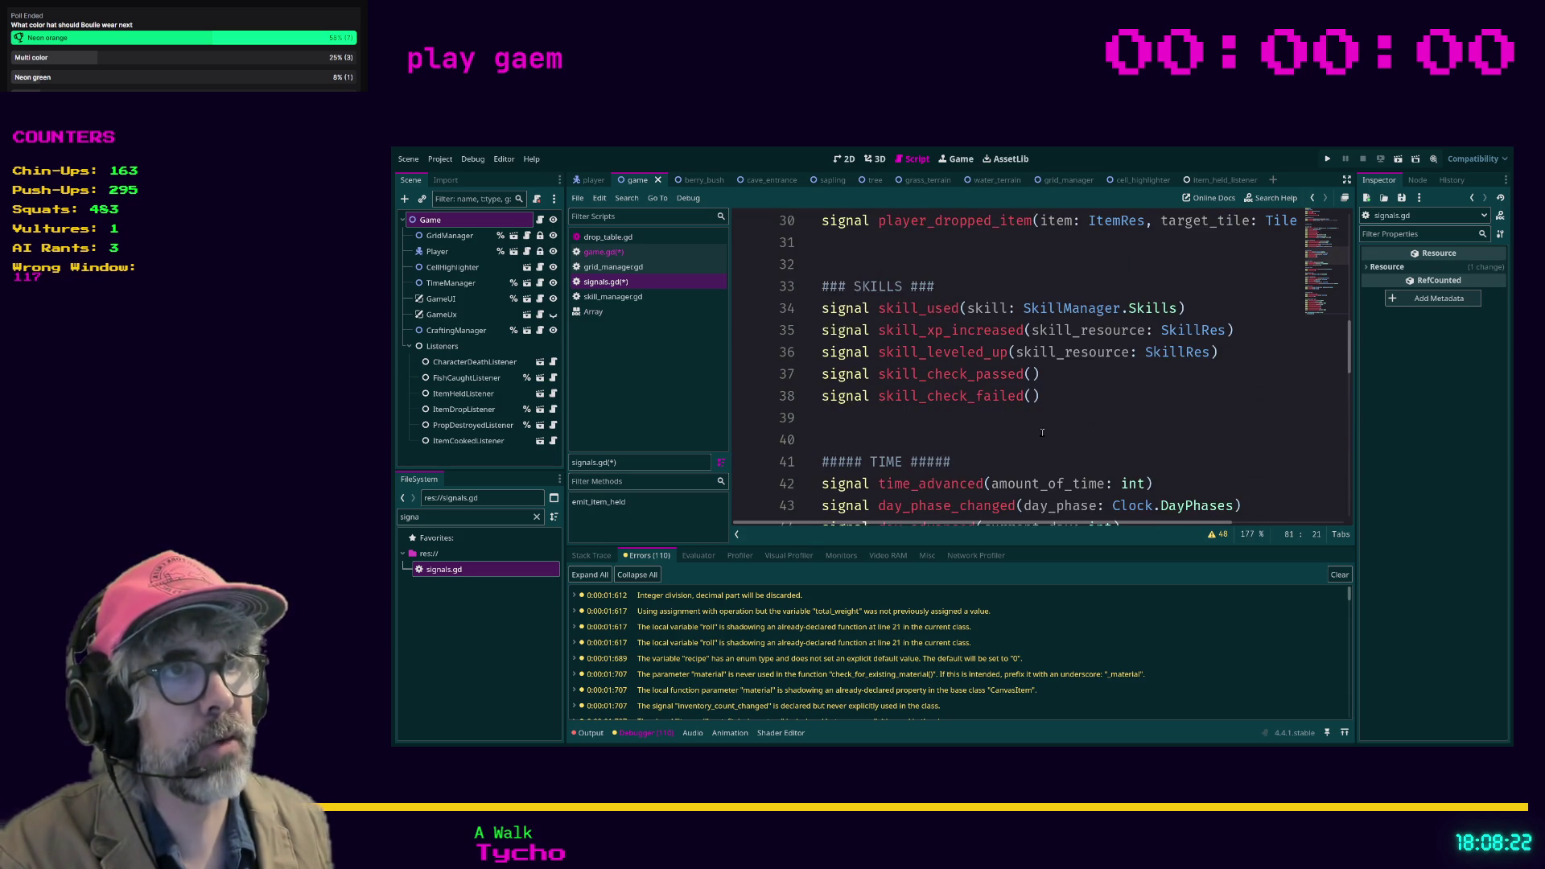
{"action": "left_click", "coordinate": [1064, 340]}
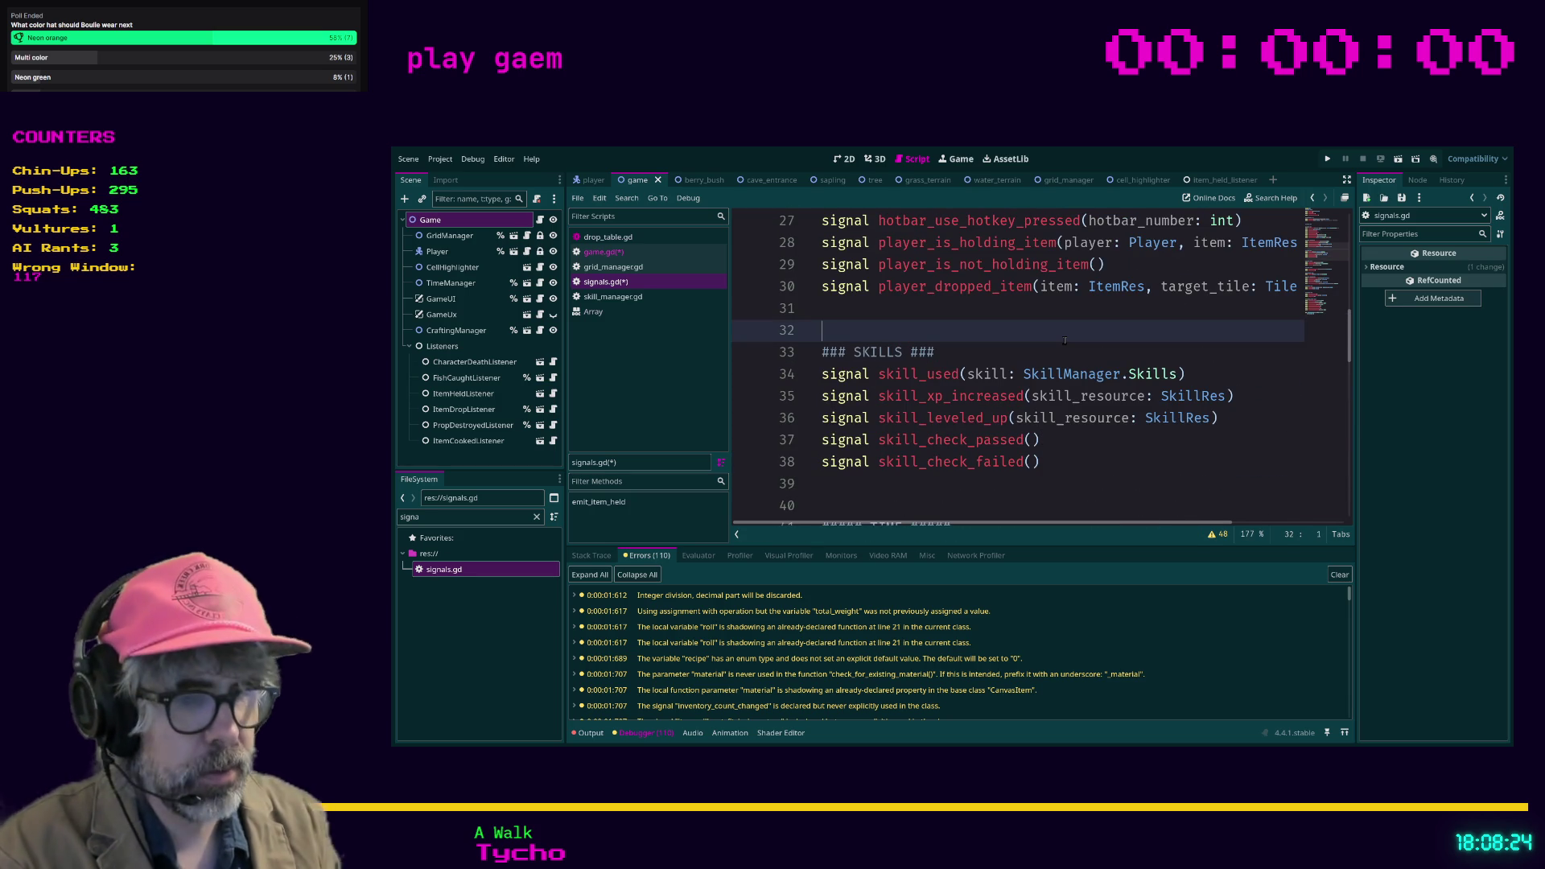
Step: Search signals.gd for 'item'
{"action": "key", "text": "ctrl+f"}
{"action": "type", "text": "item"}
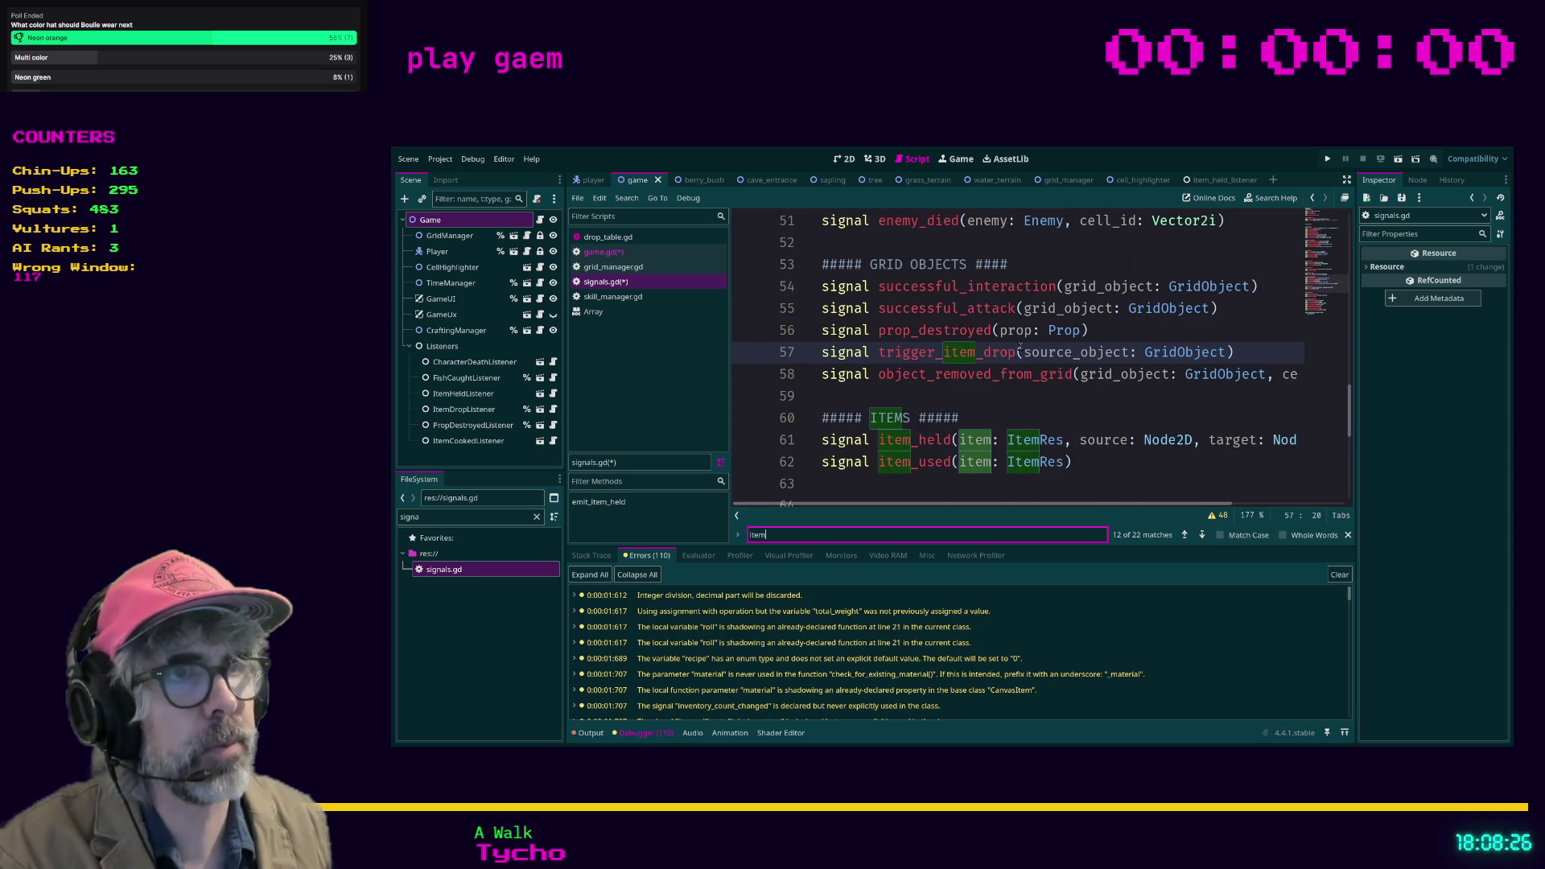
{"action": "scroll", "coordinate": [1046, 366], "scroll_direction": "down", "scroll_amount": 1}
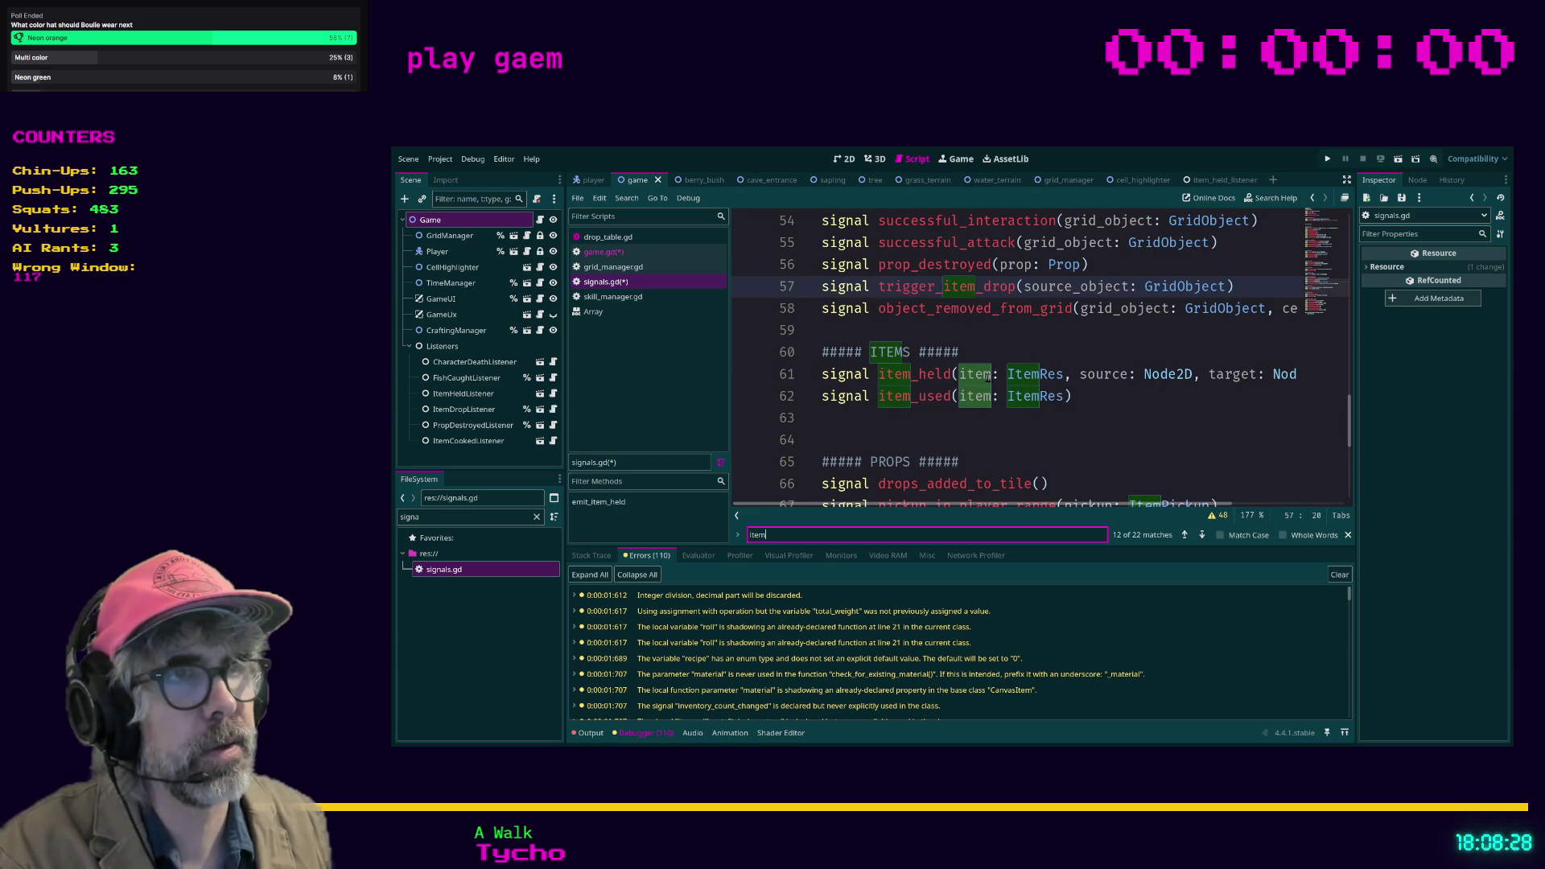
{"action": "scroll", "coordinate": [989, 377], "scroll_direction": "down", "scroll_amount": 3}
{"action": "scroll", "coordinate": [1022, 354], "scroll_direction": "down", "scroll_amount": 2}
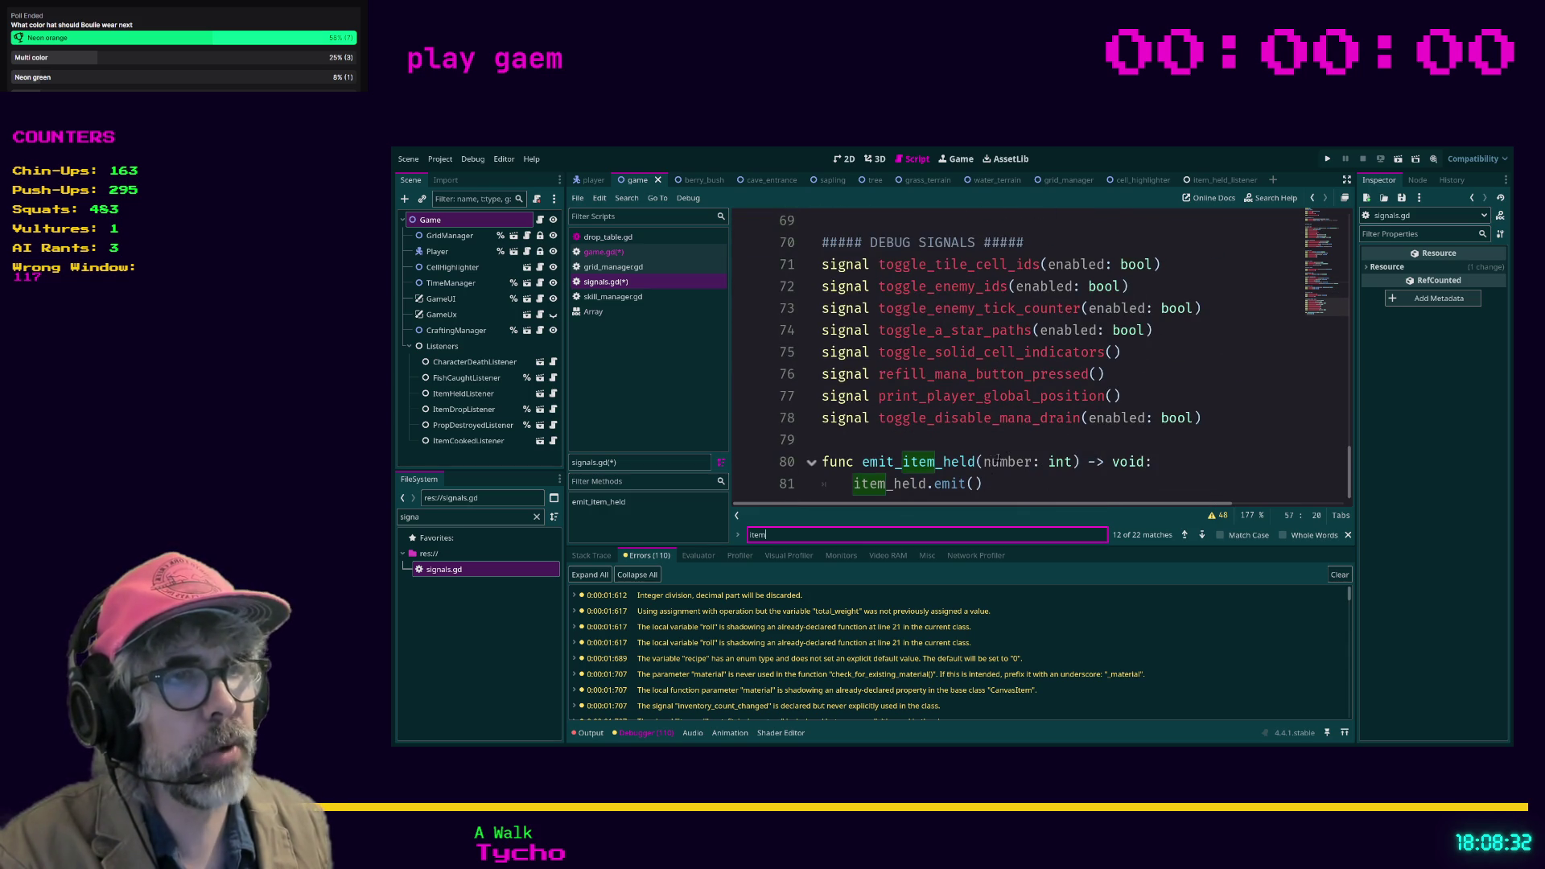
{"action": "scroll", "coordinate": [1046, 417], "scroll_direction": "up", "scroll_amount": 6}
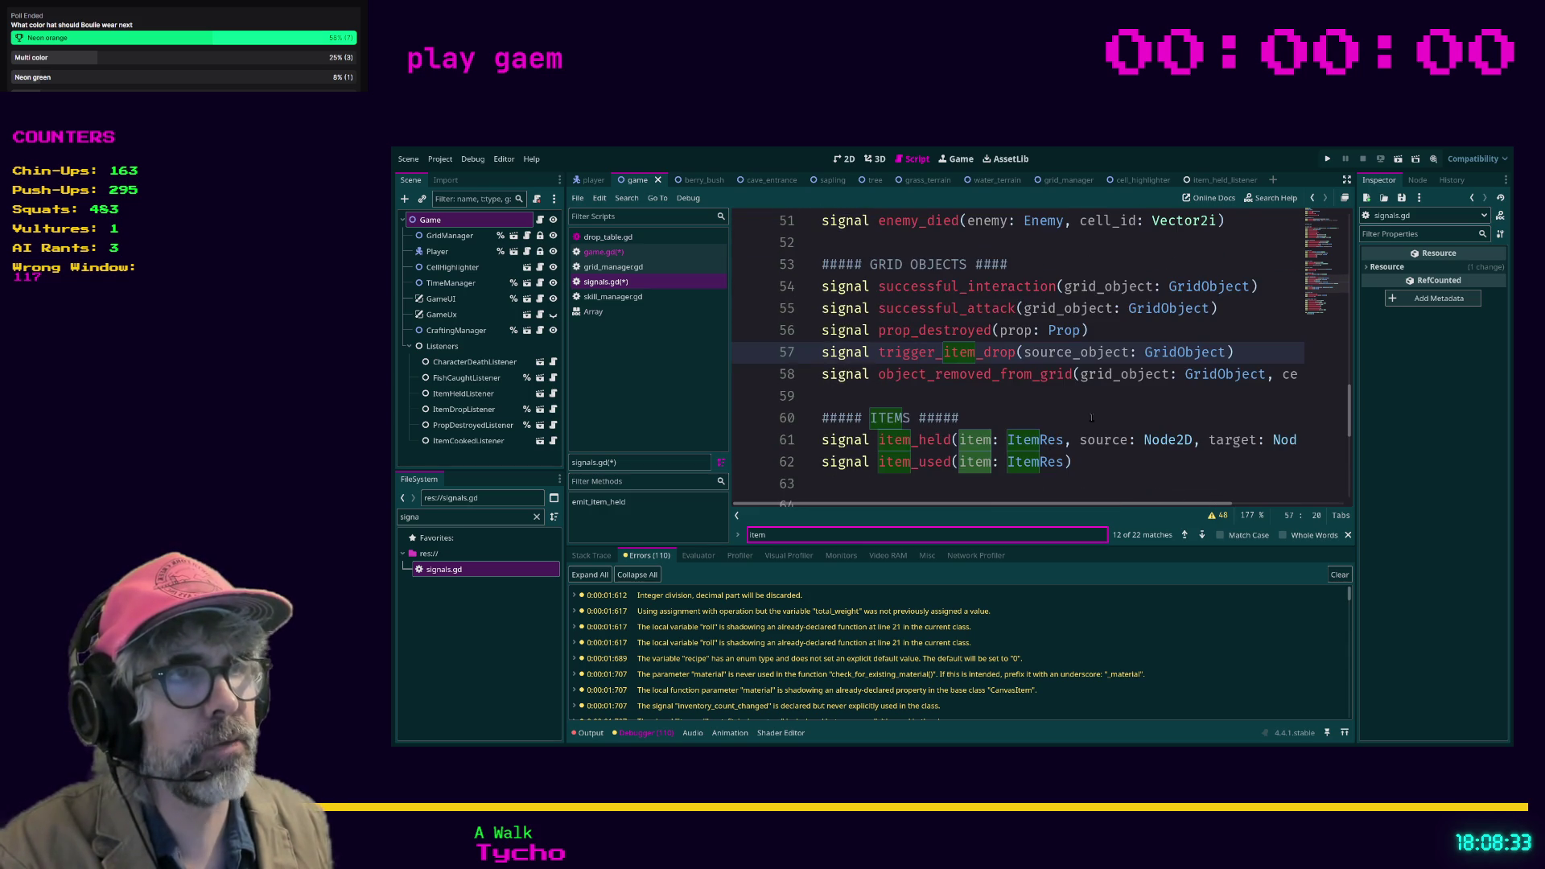
Step: Select and copy the item_held signal's full parameter list on line 61
{"action": "left_click", "coordinate": [992, 397]}
{"action": "left_click", "coordinate": [962, 441]}
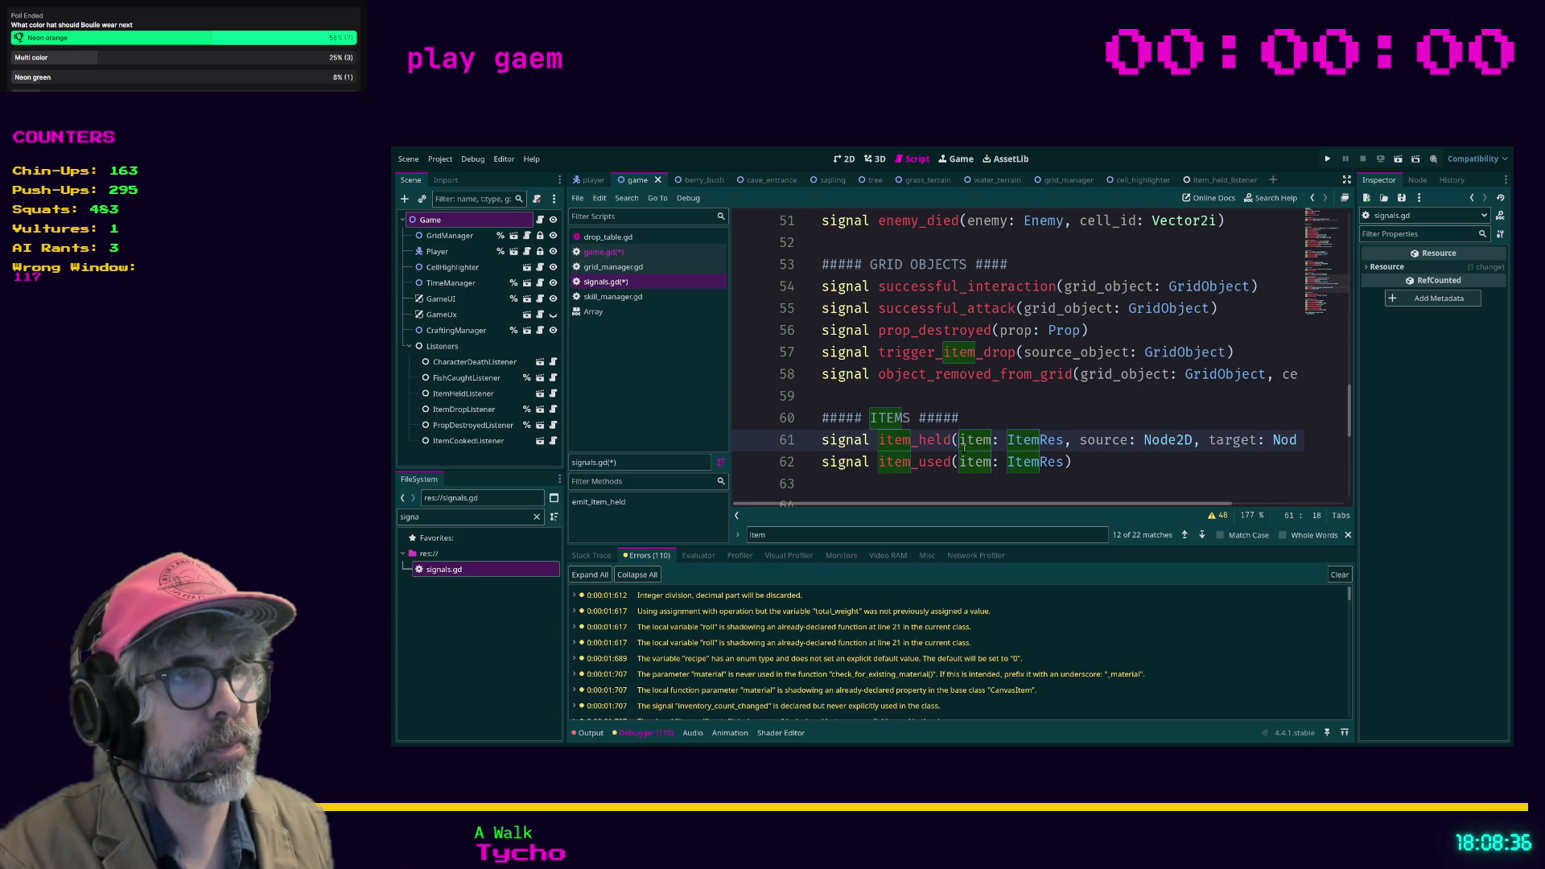
{"action": "scroll", "coordinate": [1207, 447], "scroll_direction": "right", "scroll_amount": 3}
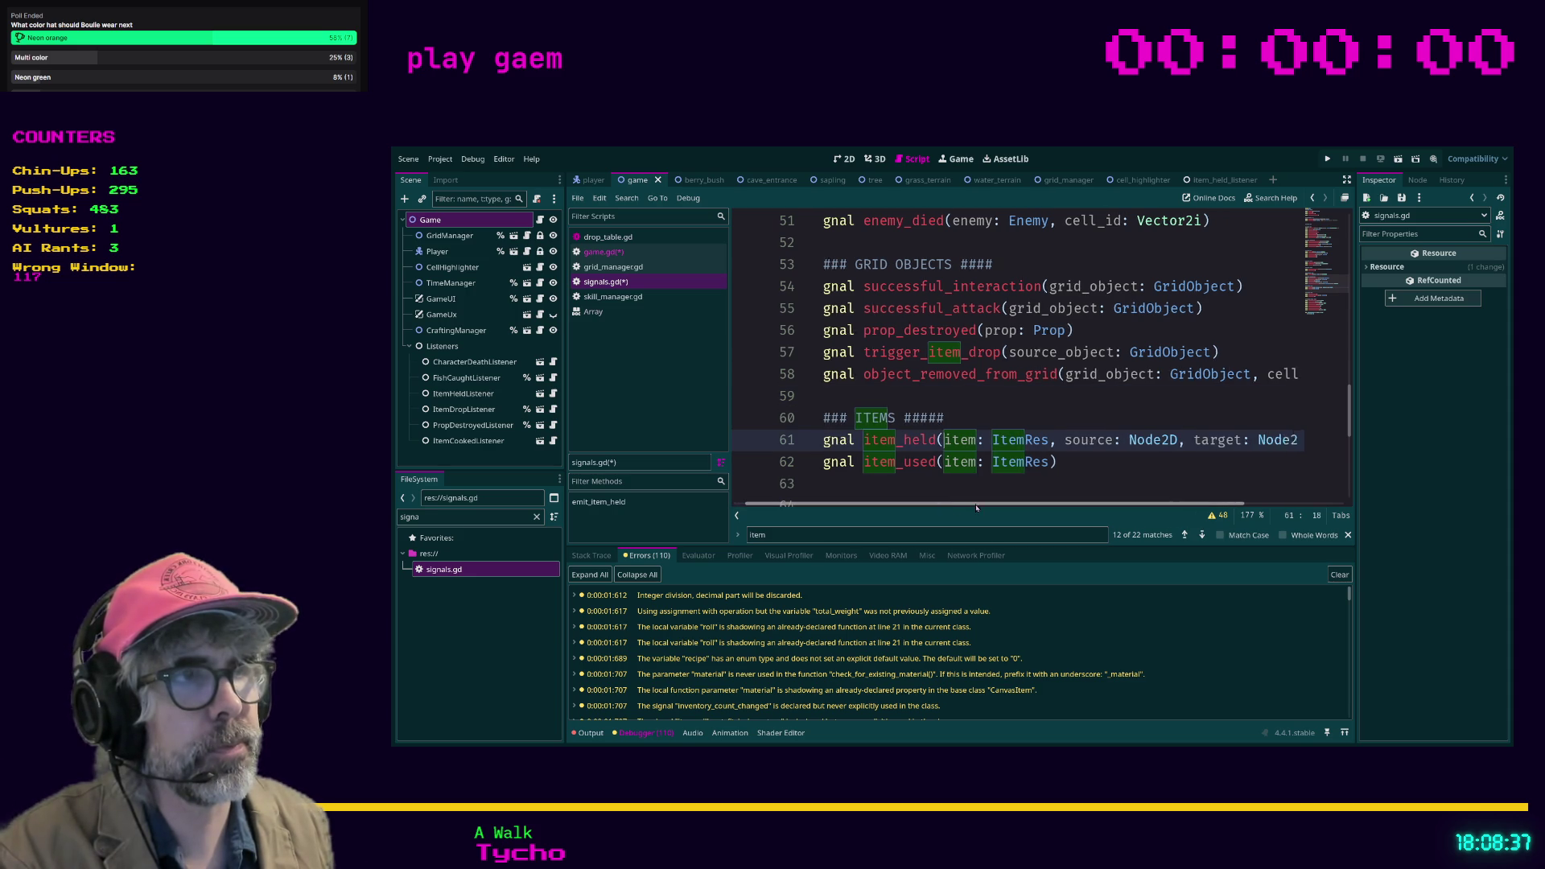
{"action": "left_click", "coordinate": [1205, 444], "text": "shift"}
{"action": "scroll", "coordinate": [1126, 496], "scroll_direction": "left", "scroll_amount": 3}
{"action": "scroll", "coordinate": [927, 396], "scroll_direction": "down", "scroll_amount": 2}
{"action": "scroll", "coordinate": [927, 396], "scroll_direction": "down", "scroll_amount": 4}
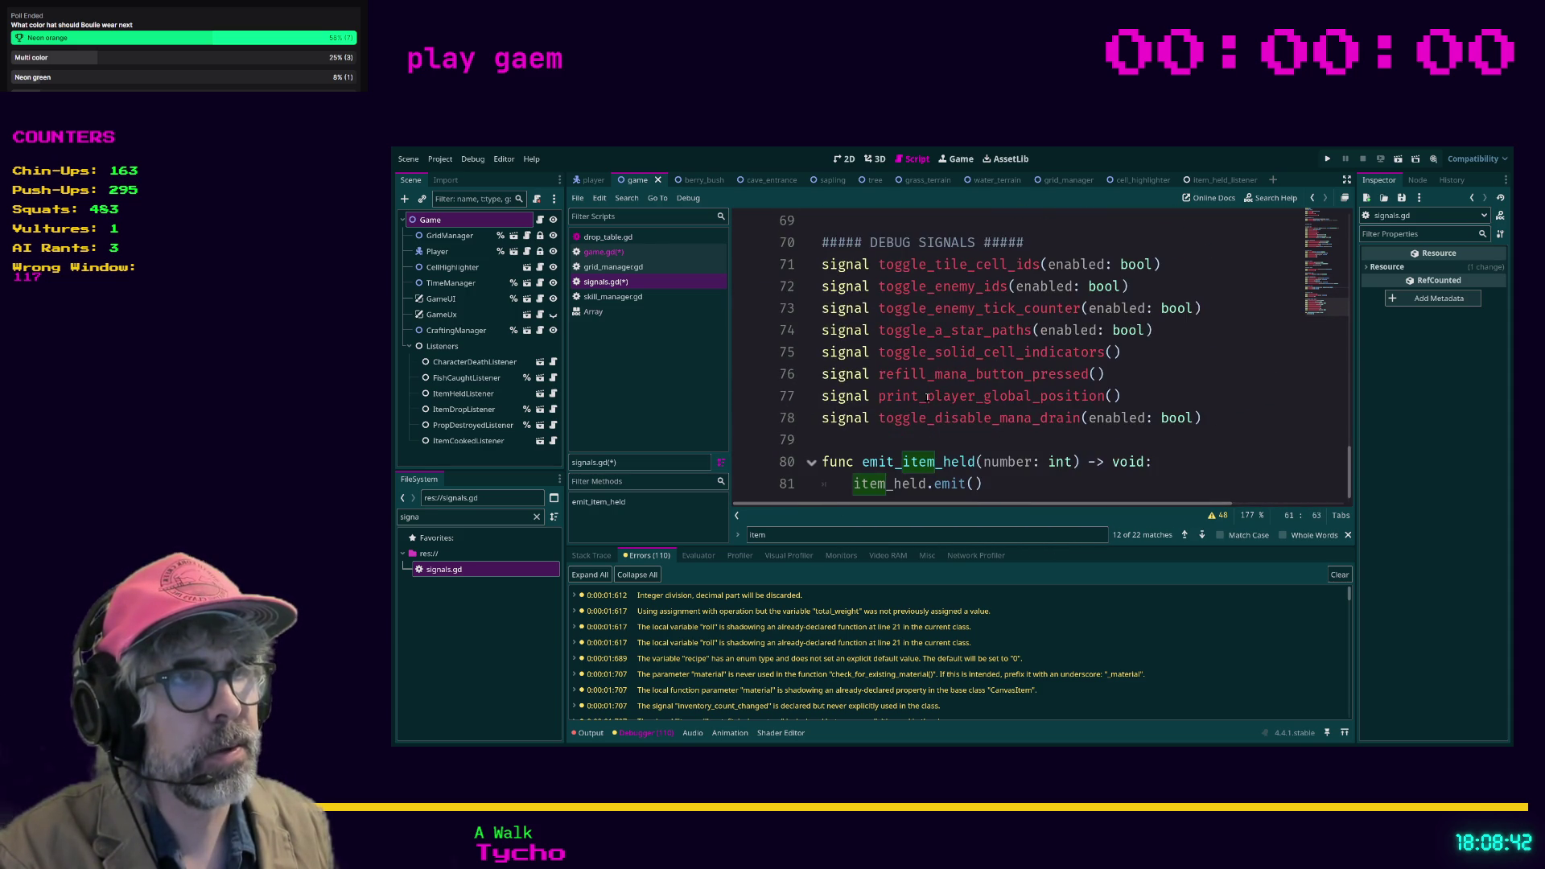
{"action": "left_click", "coordinate": [983, 461]}
Step: Paste the item_held parameters over number: int and pass item, source, target into item_held.emit()
{"action": "left_click", "coordinate": [1071, 461], "text": "shift"}
{"action": "key", "text": "ctrl+v"}
{"action": "scroll", "coordinate": [998, 410], "scroll_direction": "left", "scroll_amount": 3}
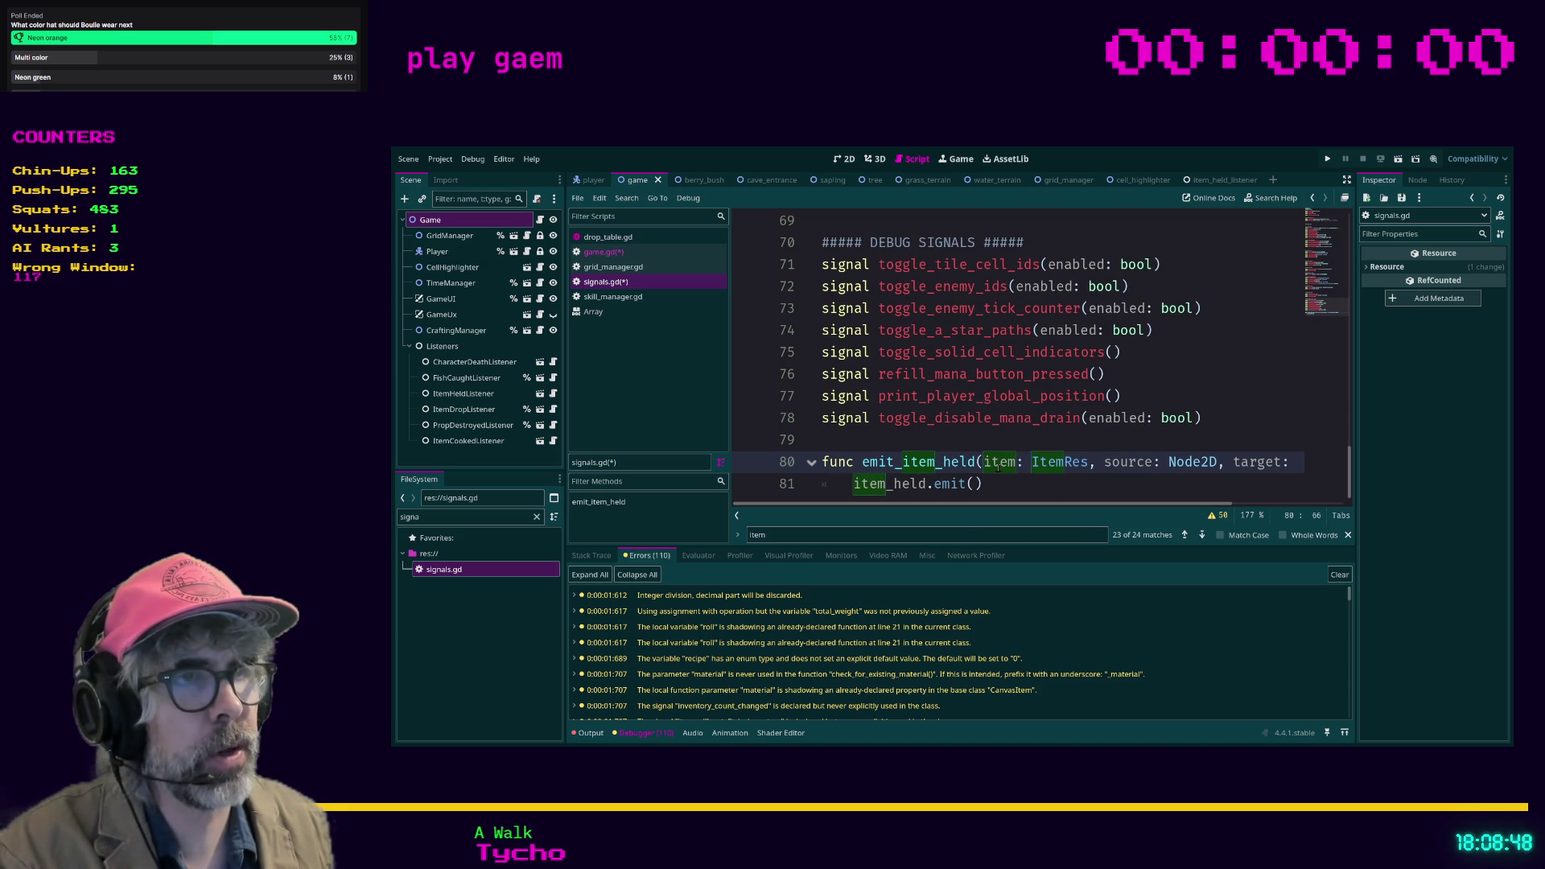
{"action": "key", "text": "Down"}
{"action": "key", "text": "Left"}
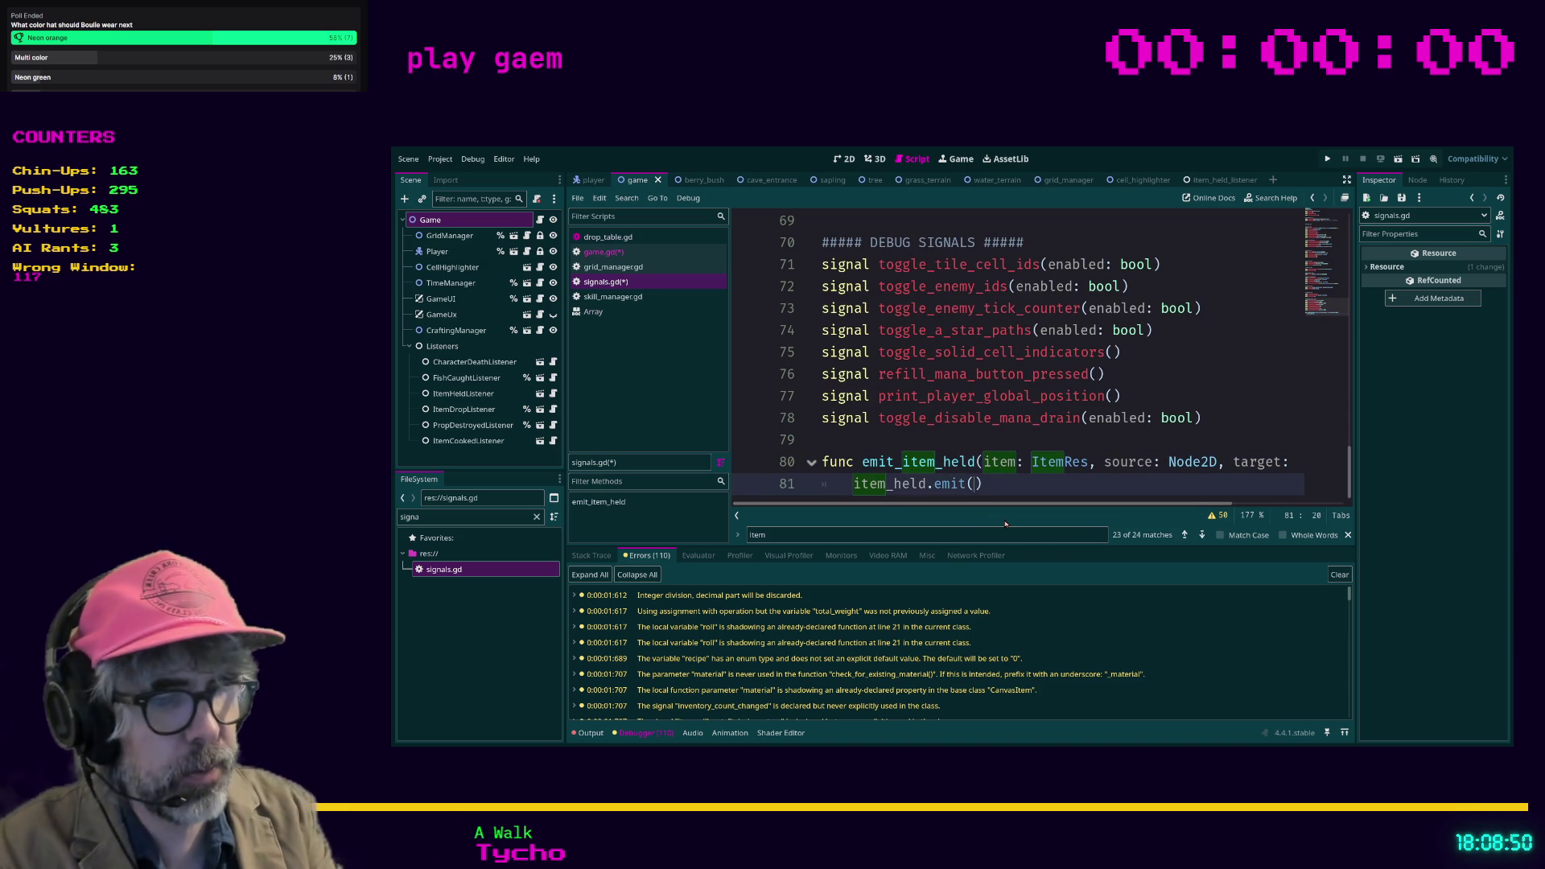
{"action": "type", "text": "item, source, targ"}
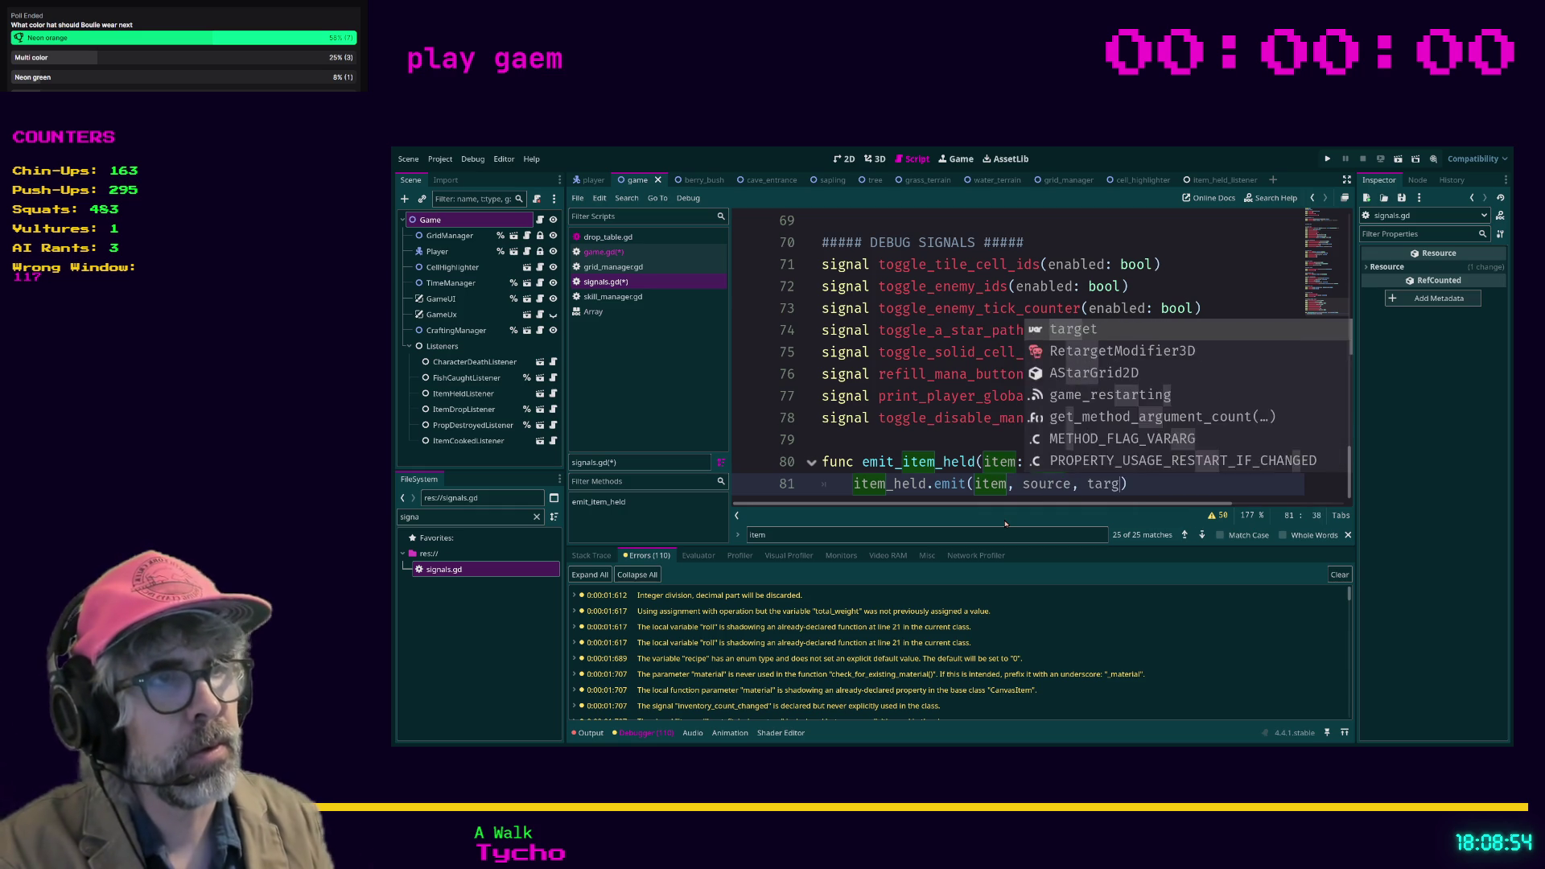
{"action": "type", "text": "et)"}
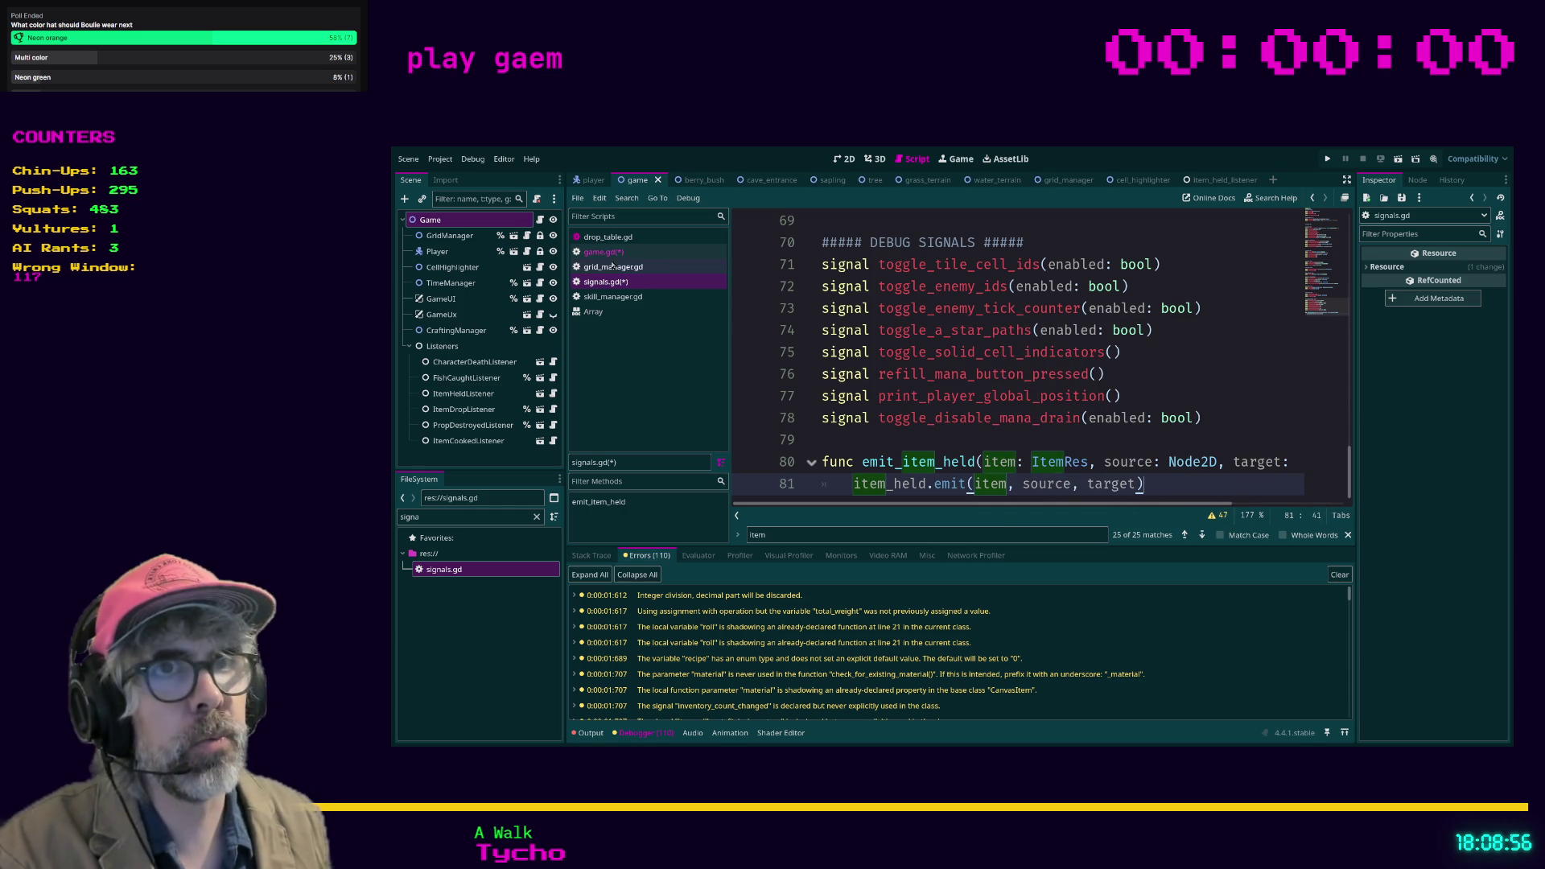
{"action": "left_click", "coordinate": [603, 252]}
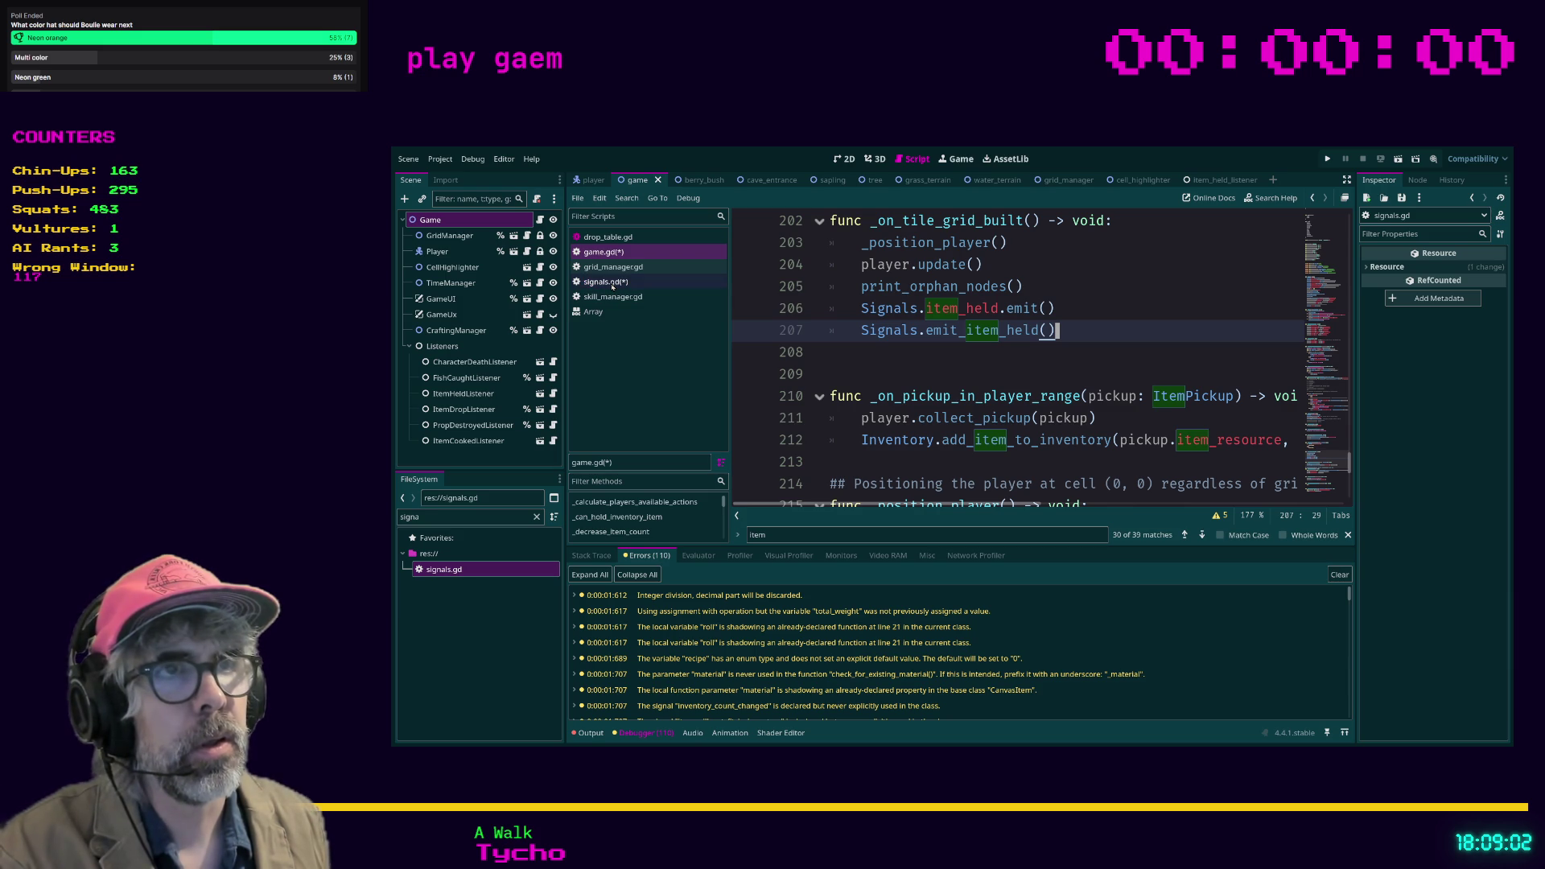
{"action": "left_click", "coordinate": [1061, 309]}
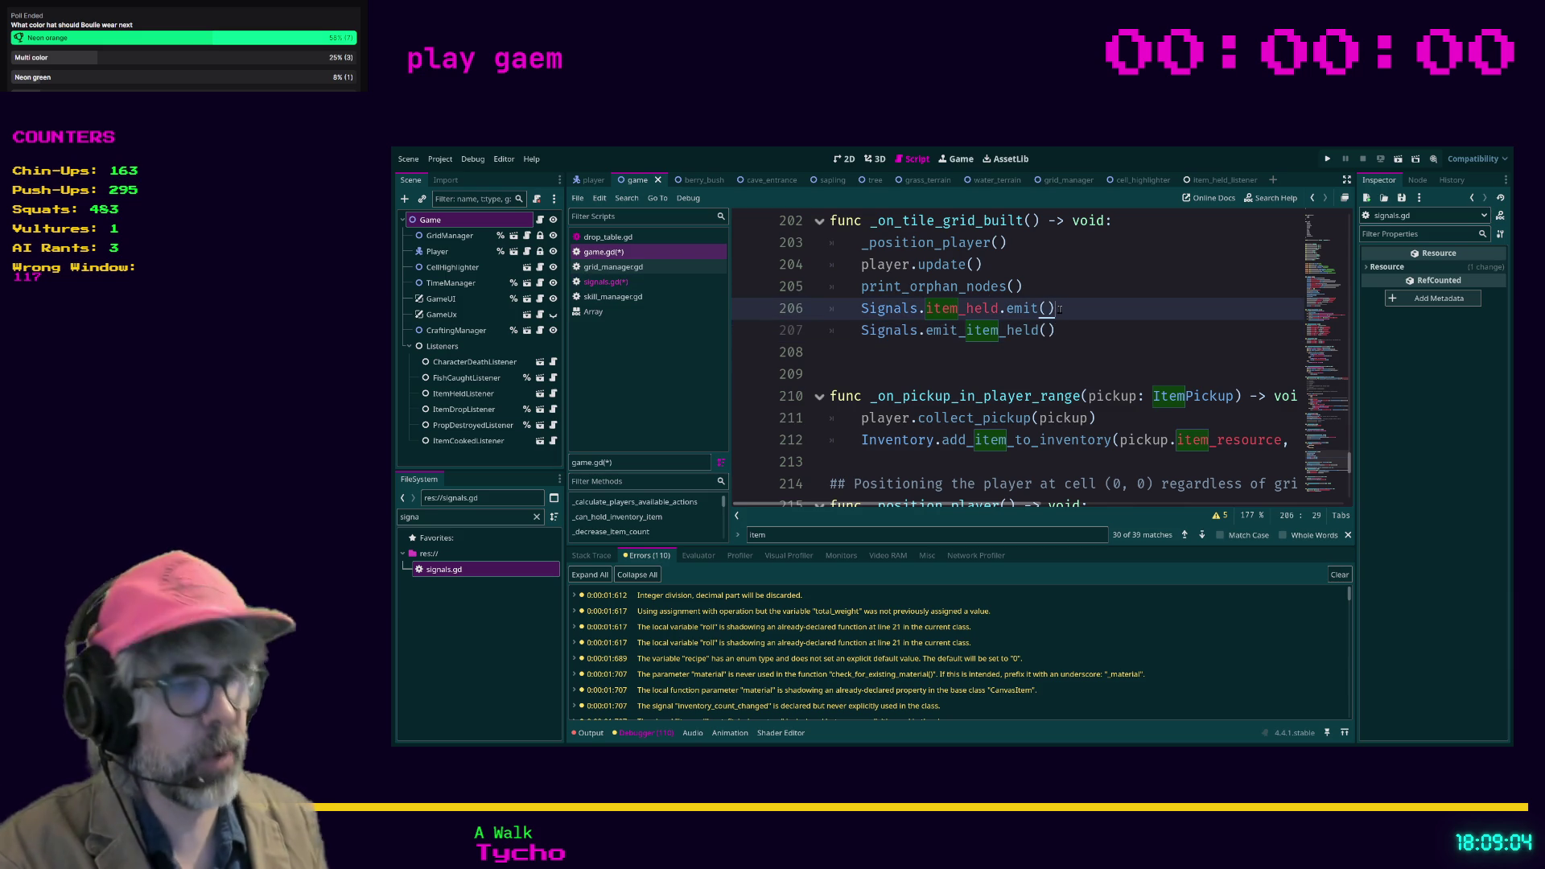
{"action": "key", "text": "shift+Home"}
{"action": "key", "text": "BackSpace"}
{"action": "key", "text": "BackSpace"}
{"action": "key", "text": "BackSpace"}
{"action": "key", "text": "Down"}
{"action": "left_click", "coordinate": [603, 281]}
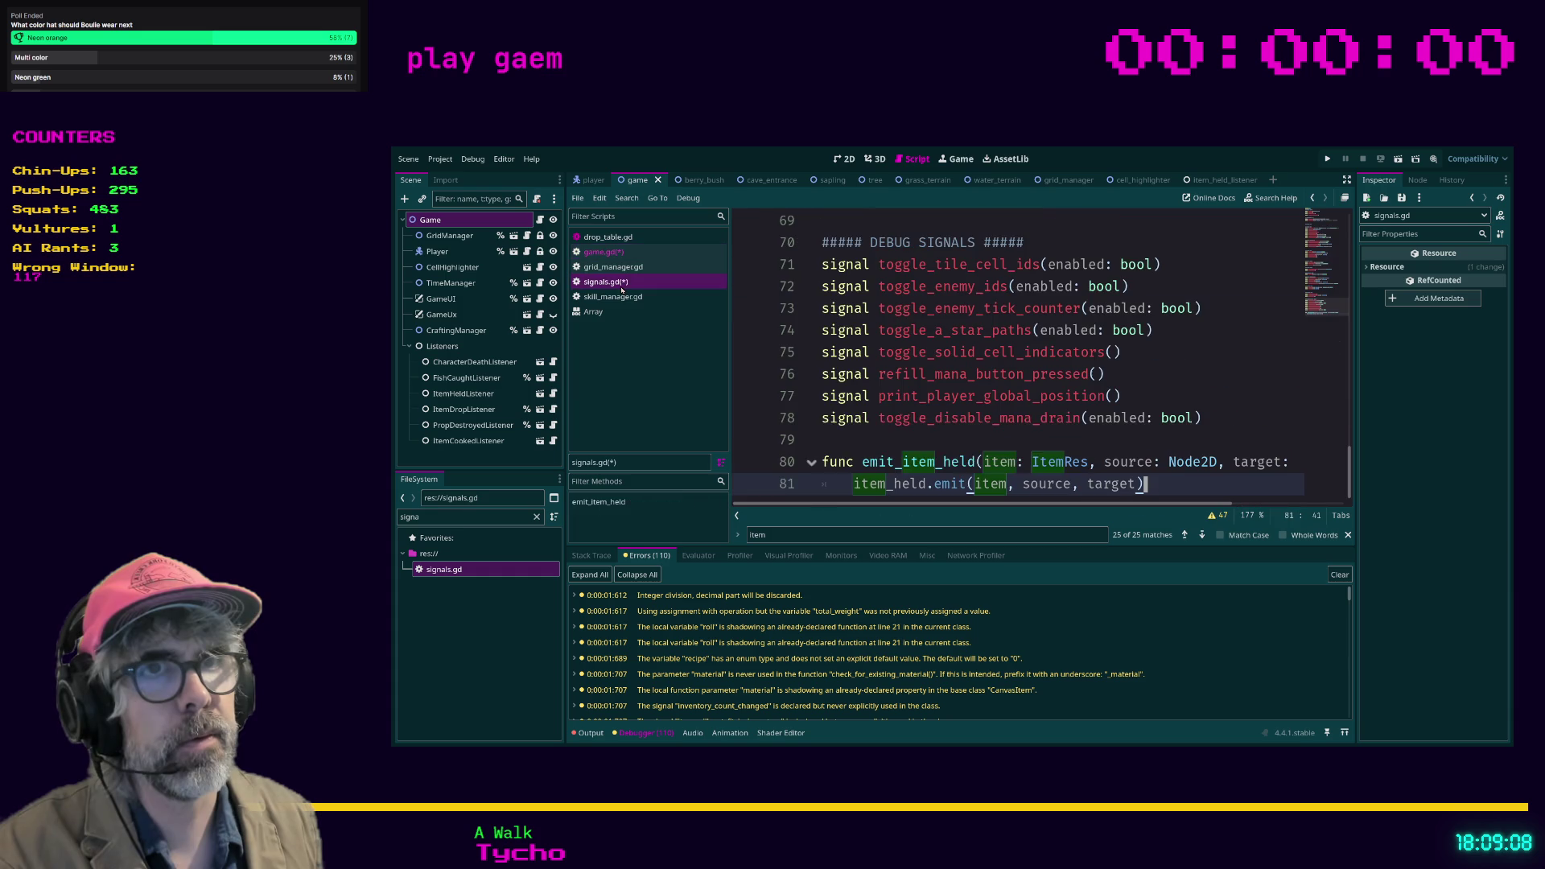
{"action": "key", "text": "ctrl+s"}
{"action": "left_click", "coordinate": [614, 254]}
{"action": "left_click", "coordinate": [1068, 311]}
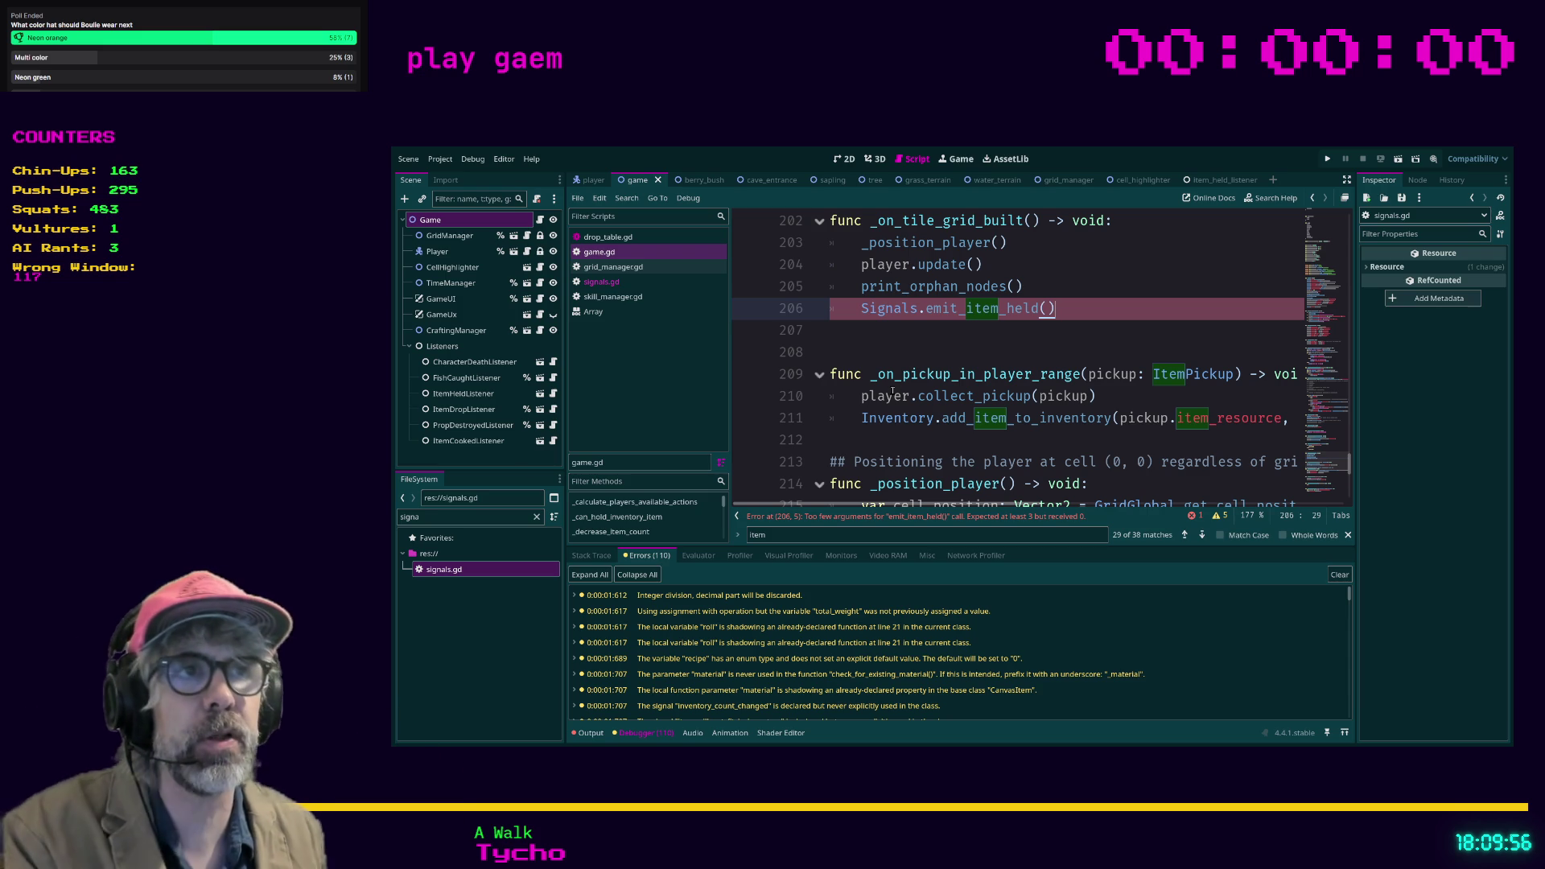
{"action": "left_click", "coordinate": [949, 330]}
{"action": "scroll", "coordinate": [959, 354], "scroll_direction": "up", "scroll_amount": 1}
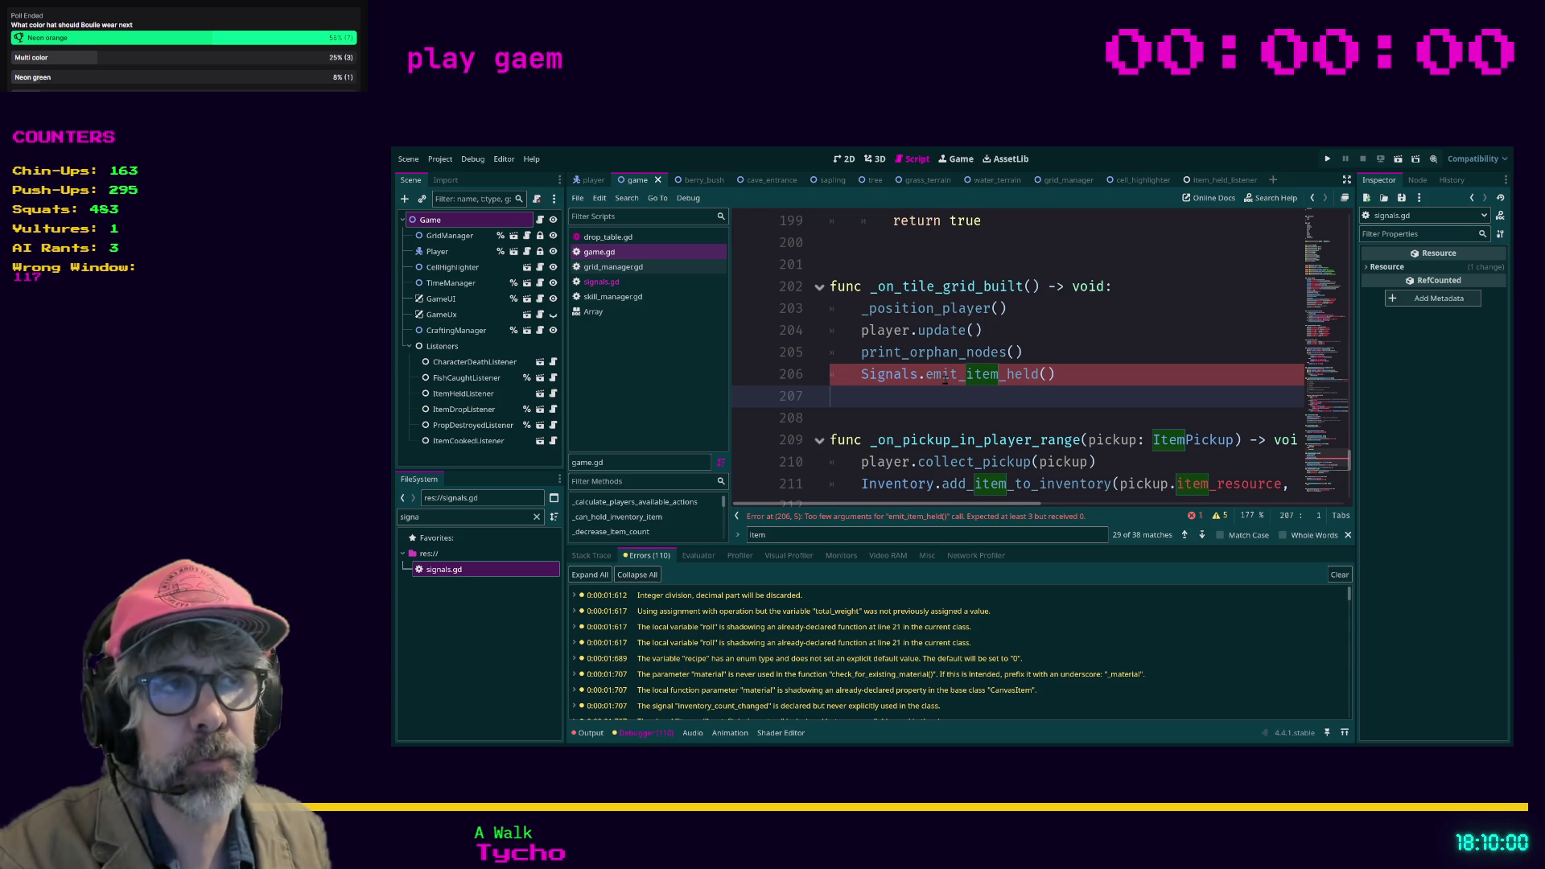
{"action": "left_click", "coordinate": [871, 440]}
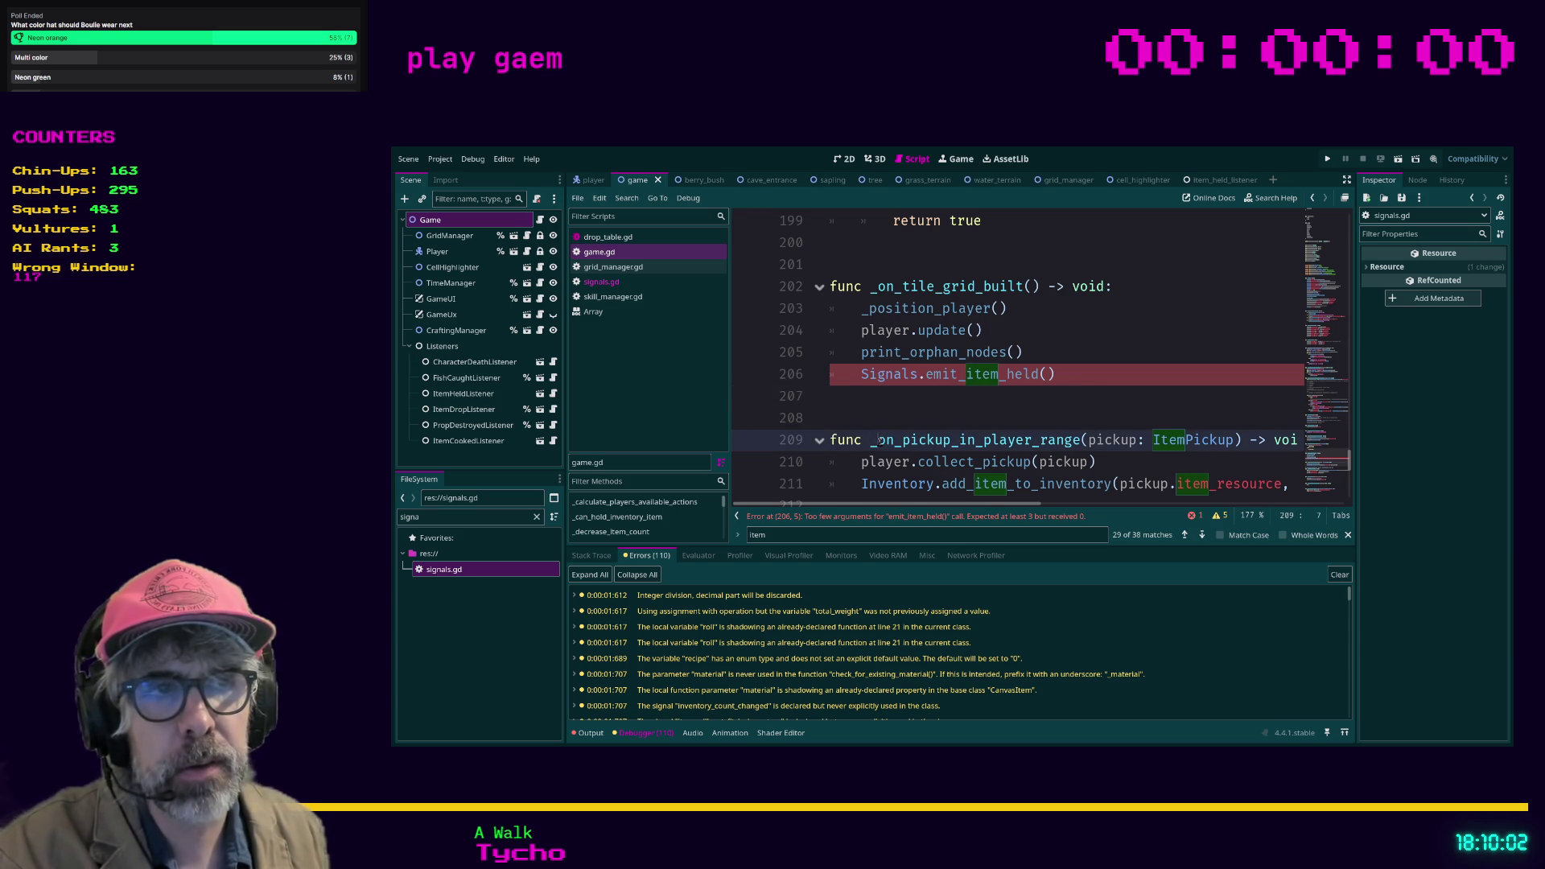
{"action": "key", "text": "Left"}
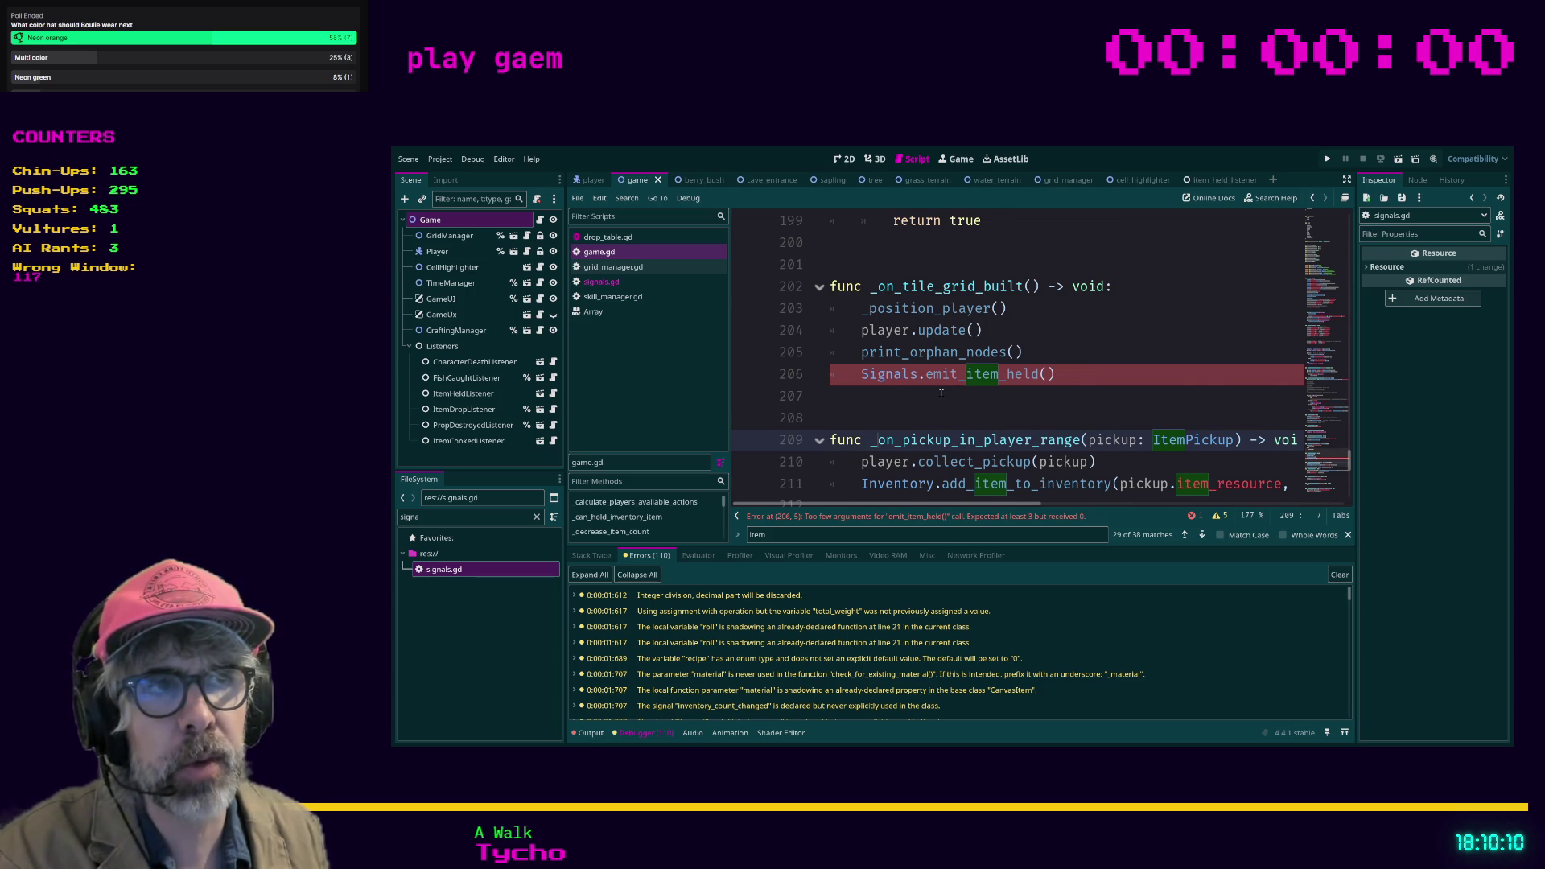
{"action": "scroll", "coordinate": [940, 393], "scroll_direction": "down", "scroll_amount": 1}
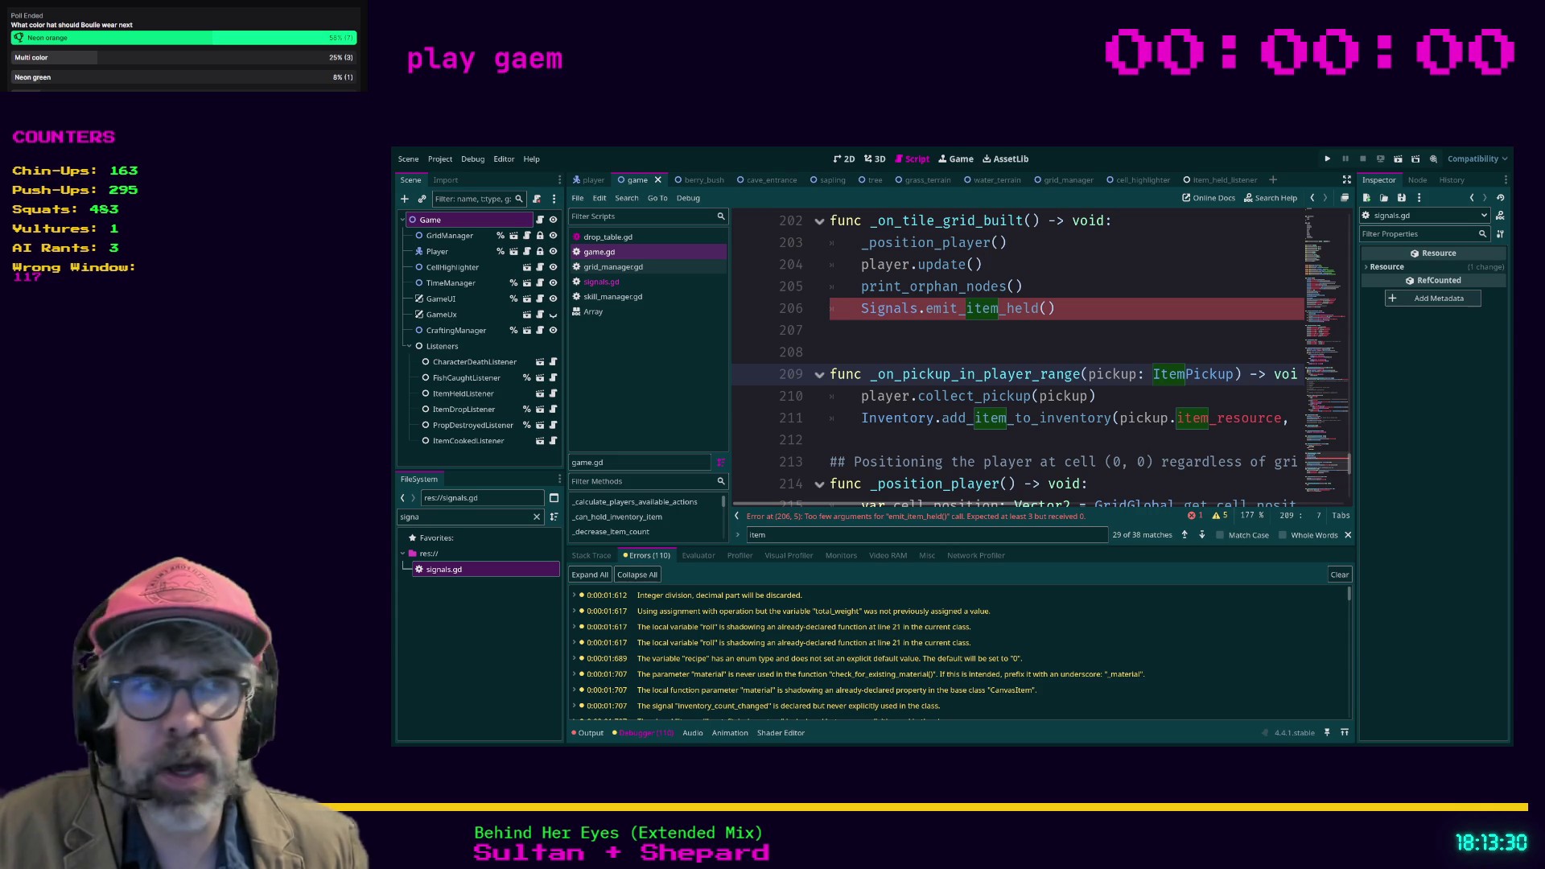
{"action": "left_click", "coordinate": [947, 331]}
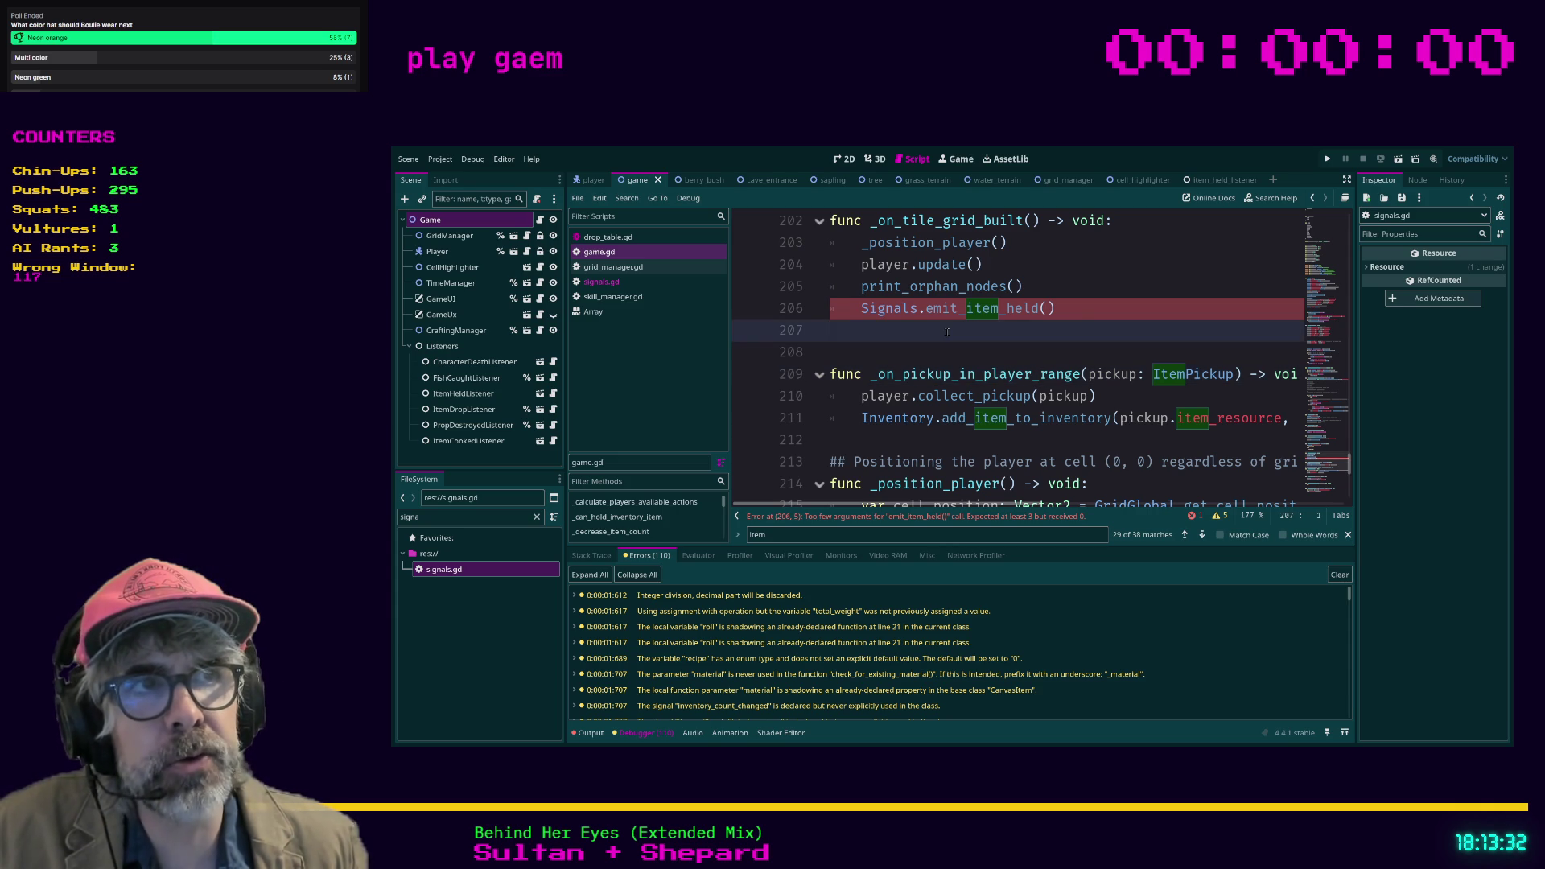
Step: Delete the argument-less Signals.emit_item_held() line and its blank line from game.gd, then save
{"action": "left_click_drag", "start_coordinate": [1097, 309], "coordinate": [776, 318]}
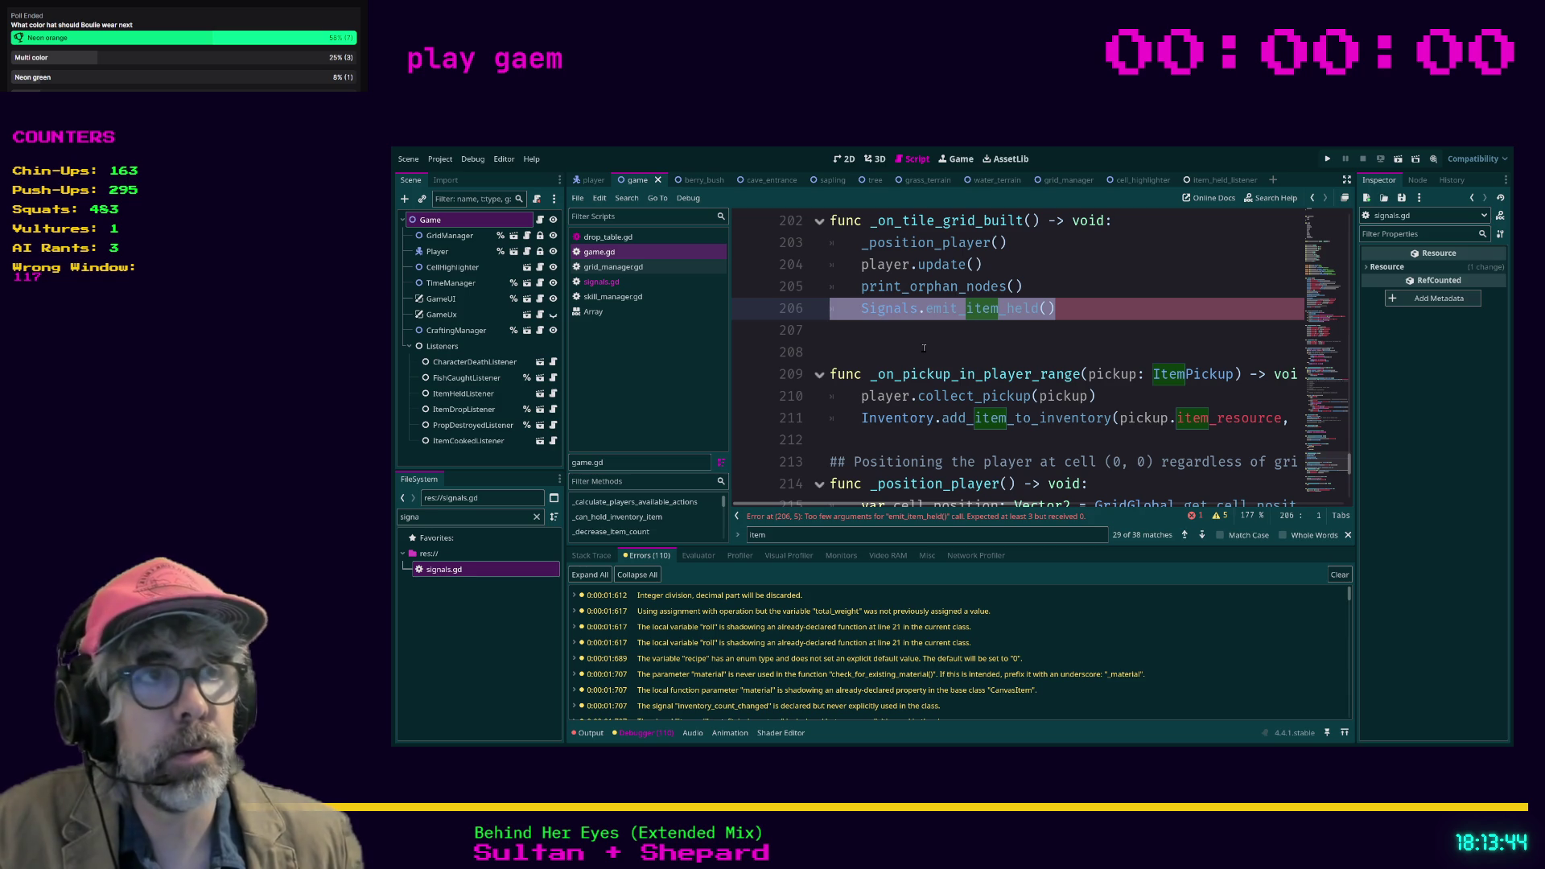
{"action": "key", "text": "BackSpace"}
{"action": "key", "text": "Down"}
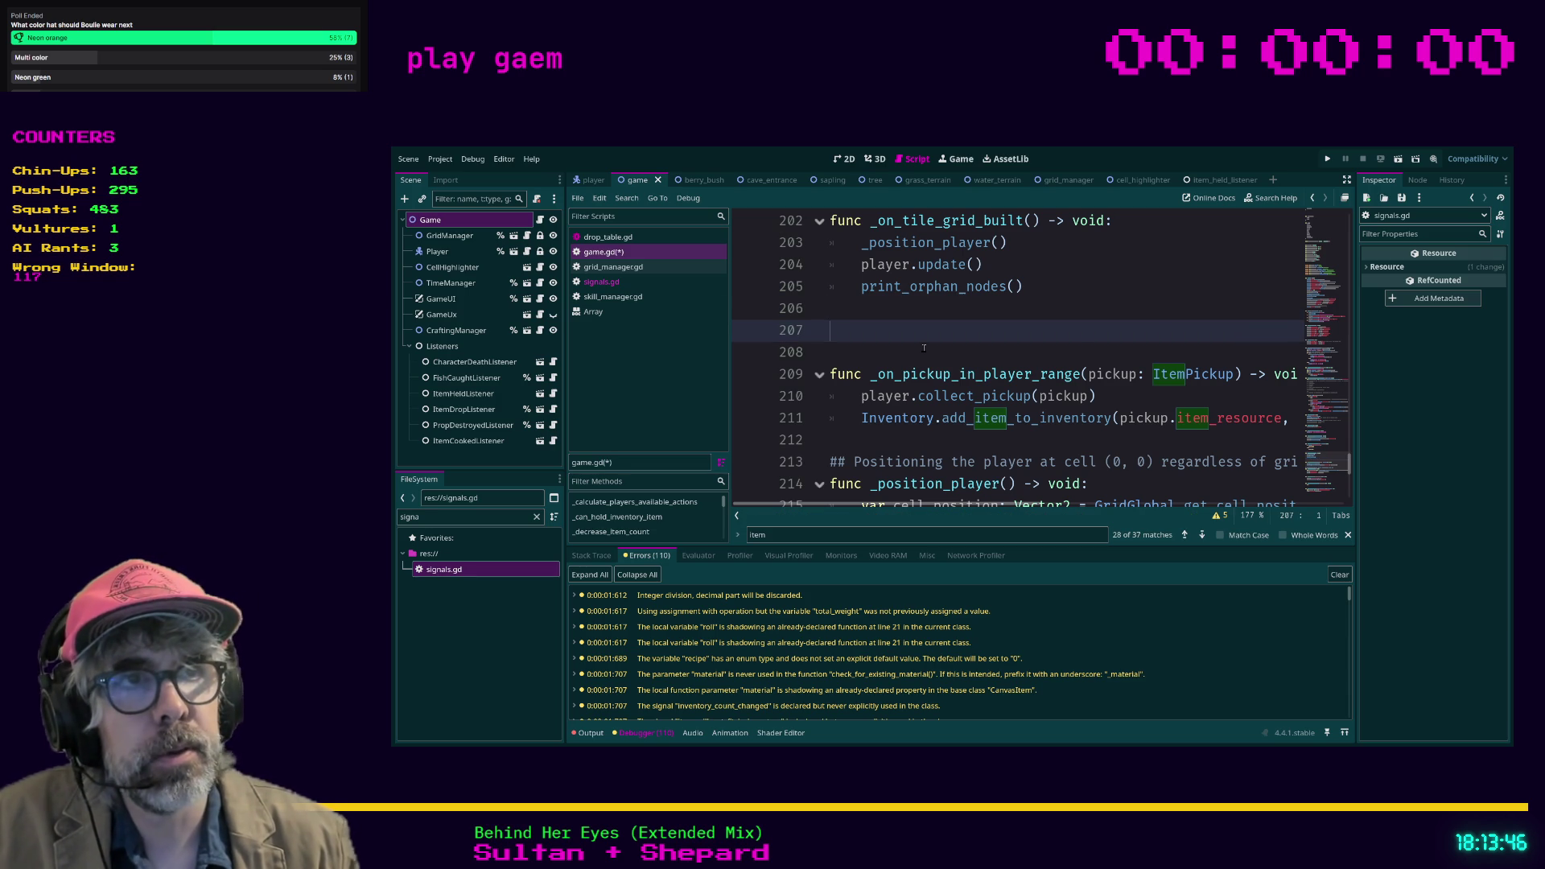
{"action": "key", "text": "BackSpace"}
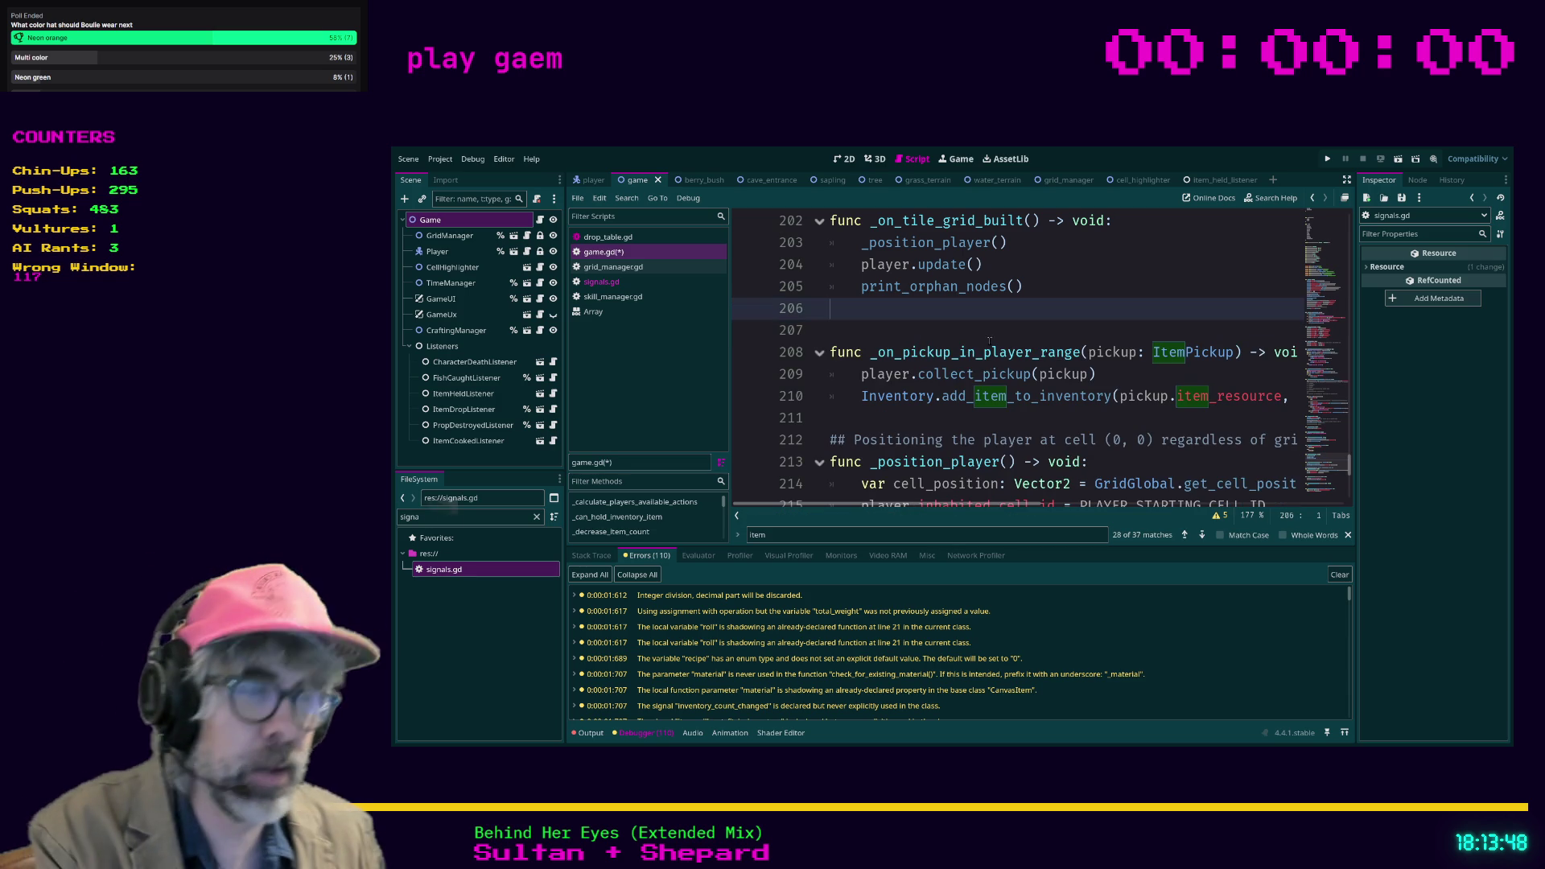
{"action": "left_click", "coordinate": [1044, 334]}
{"action": "key", "text": "ctrl+s"}
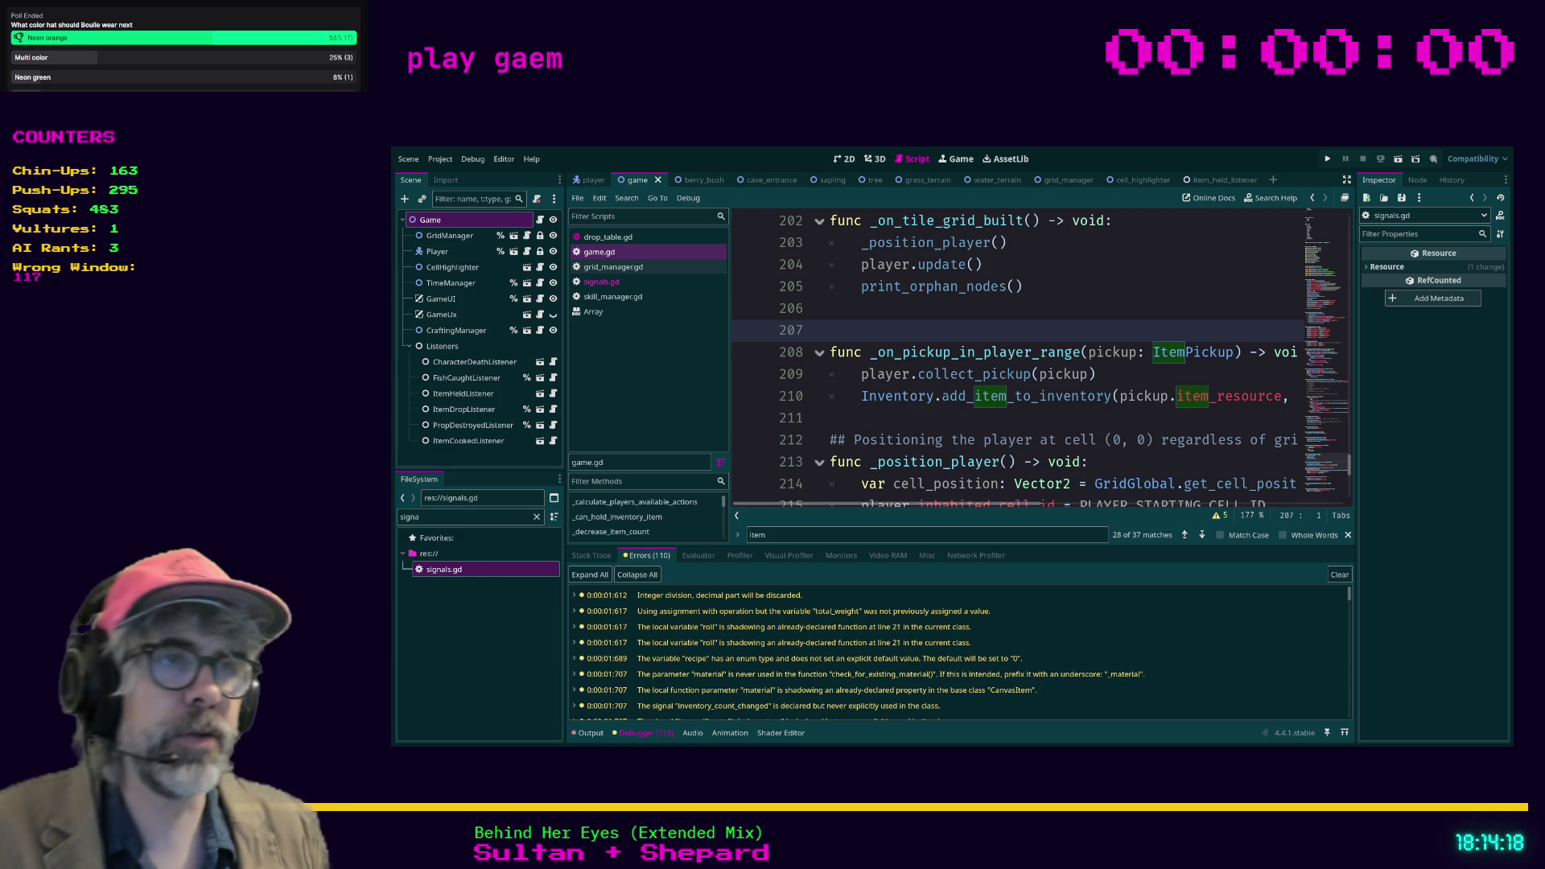
{"action": "left_click", "coordinate": [934, 396]}
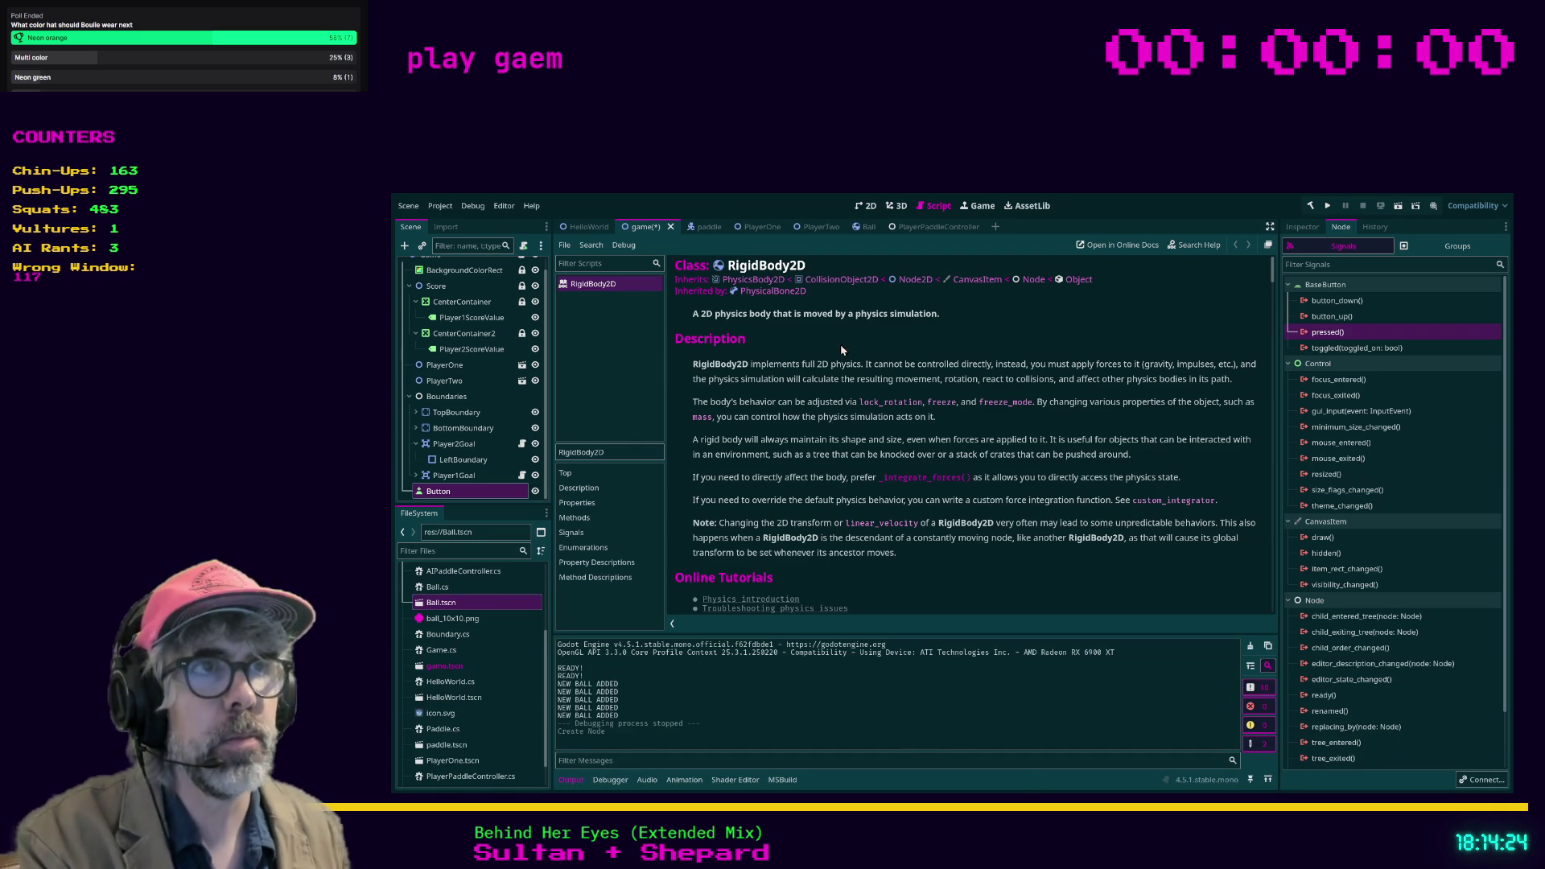
Step: Save the Pong game script and build and run the game
{"action": "key", "text": "ctrl+s"}
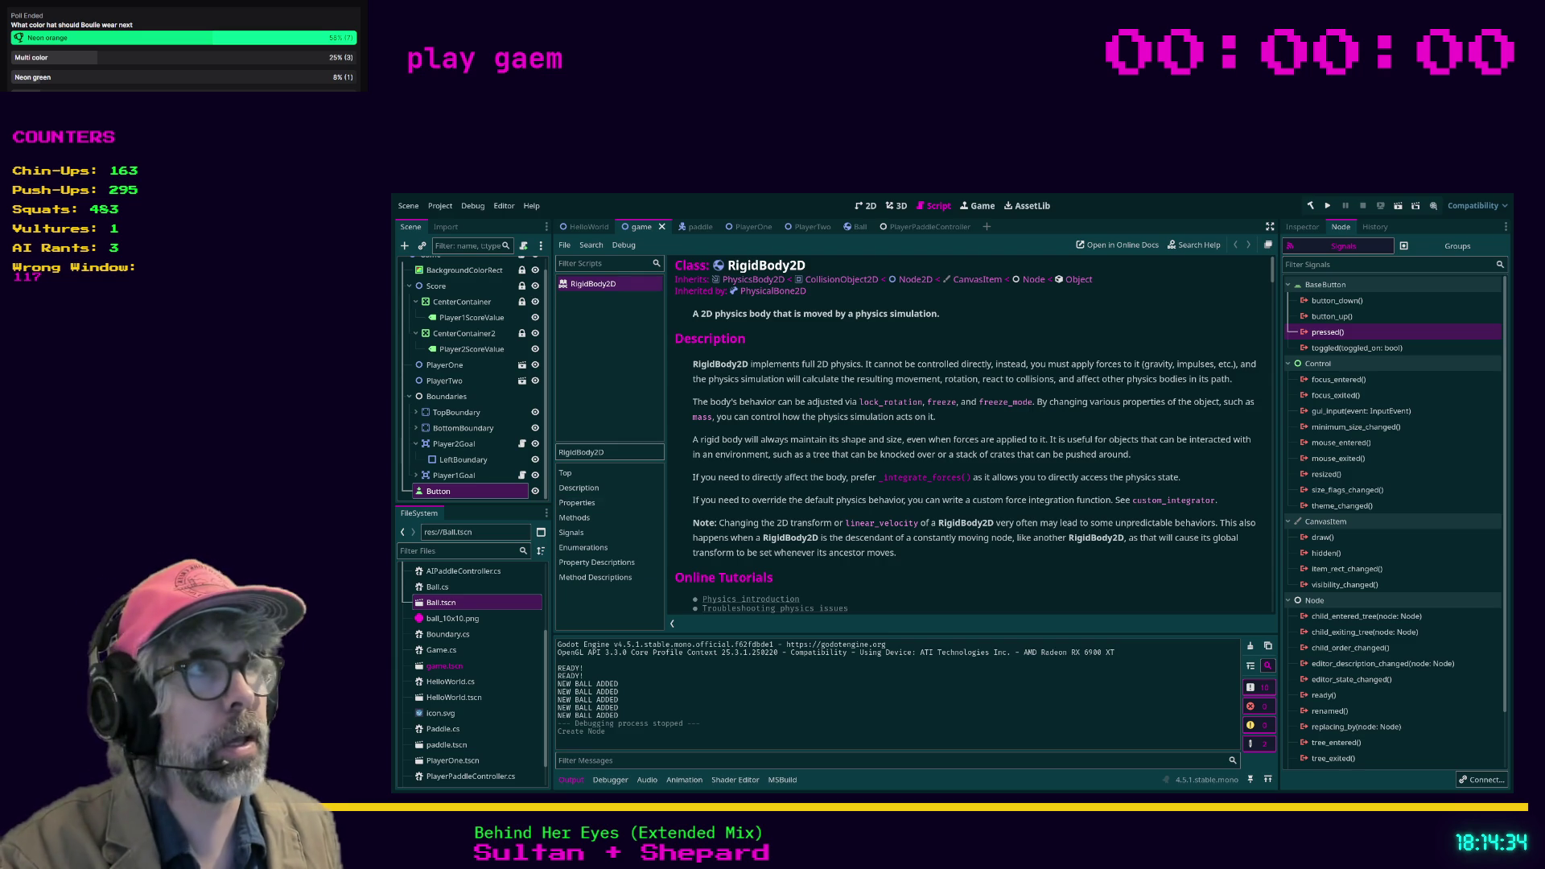
{"action": "left_click", "coordinate": [1327, 206]}
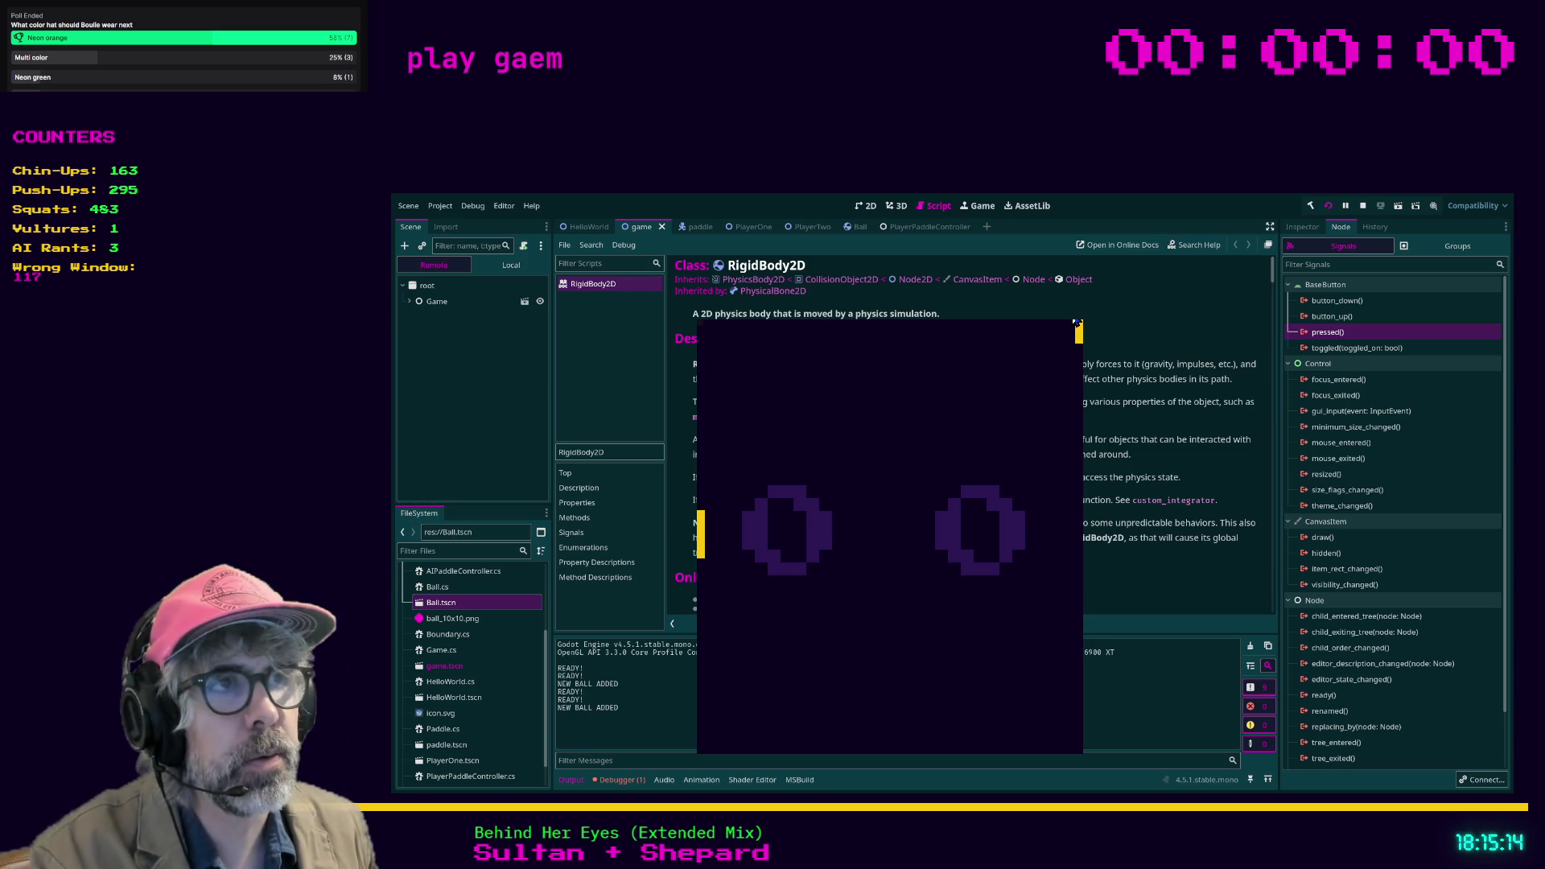
Step: Relaunch the Pong game with F5 and test the left paddle with W and S
{"action": "left_click", "coordinate": [1076, 322]}
{"action": "key", "text": "F5"}
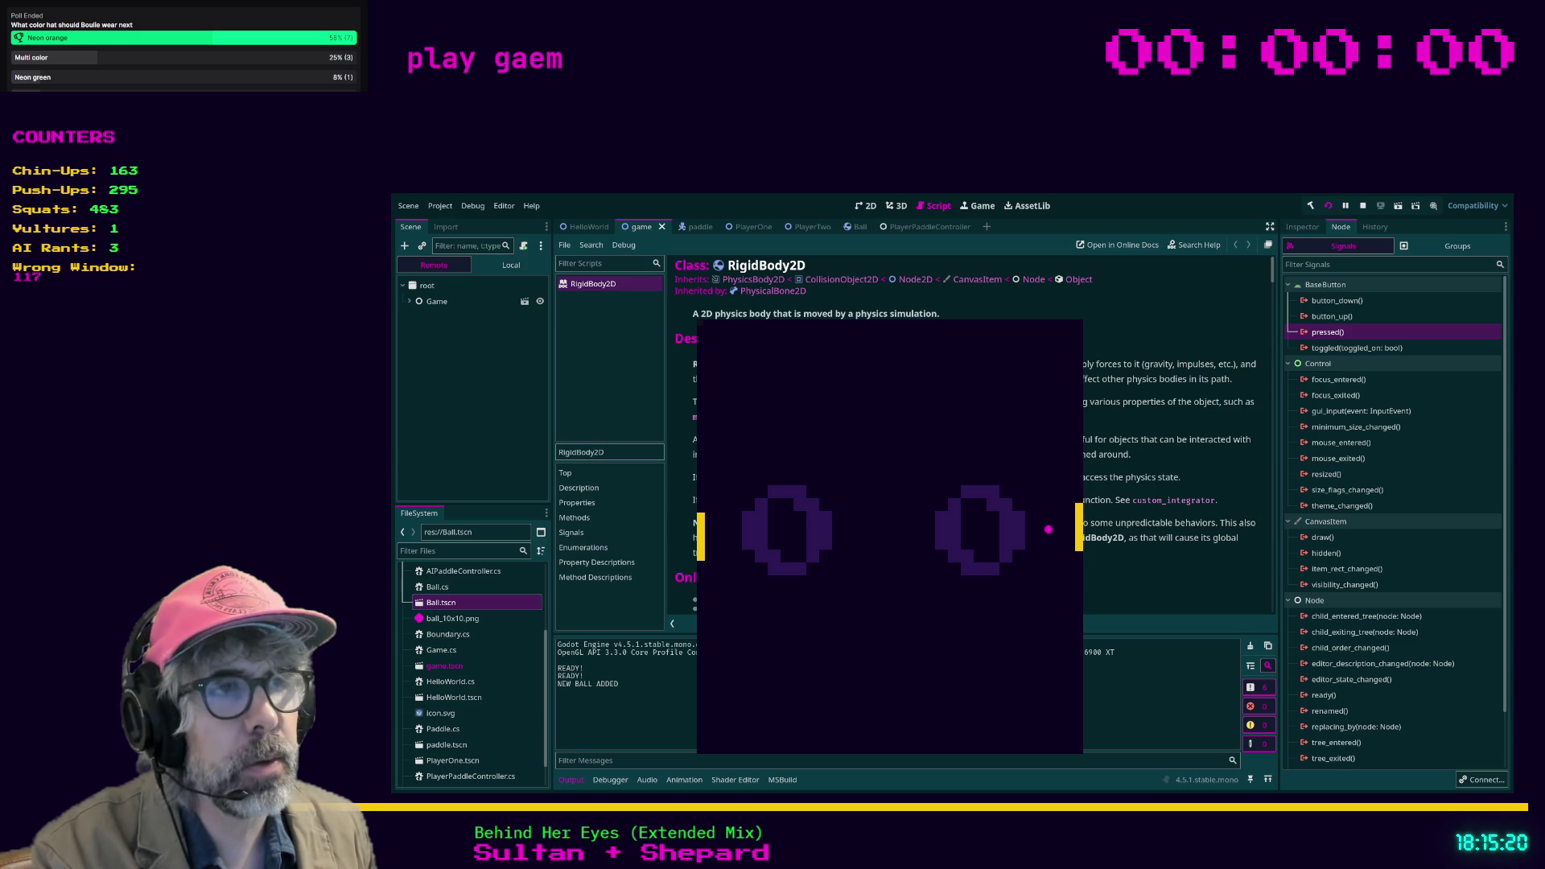
{"action": "key", "text": "w"}
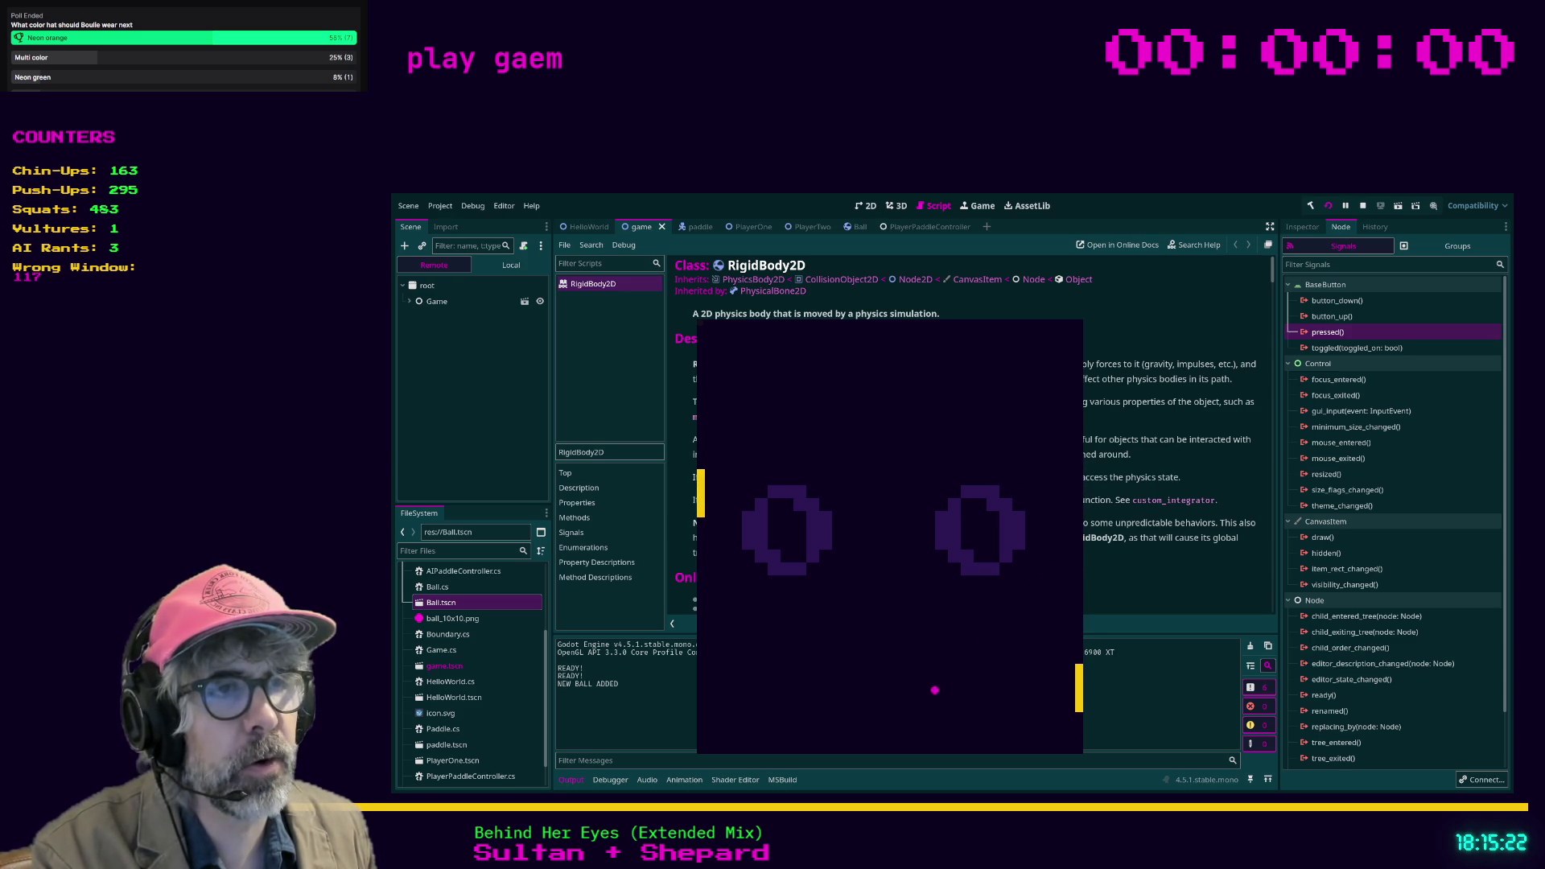
{"action": "key", "text": "w"}
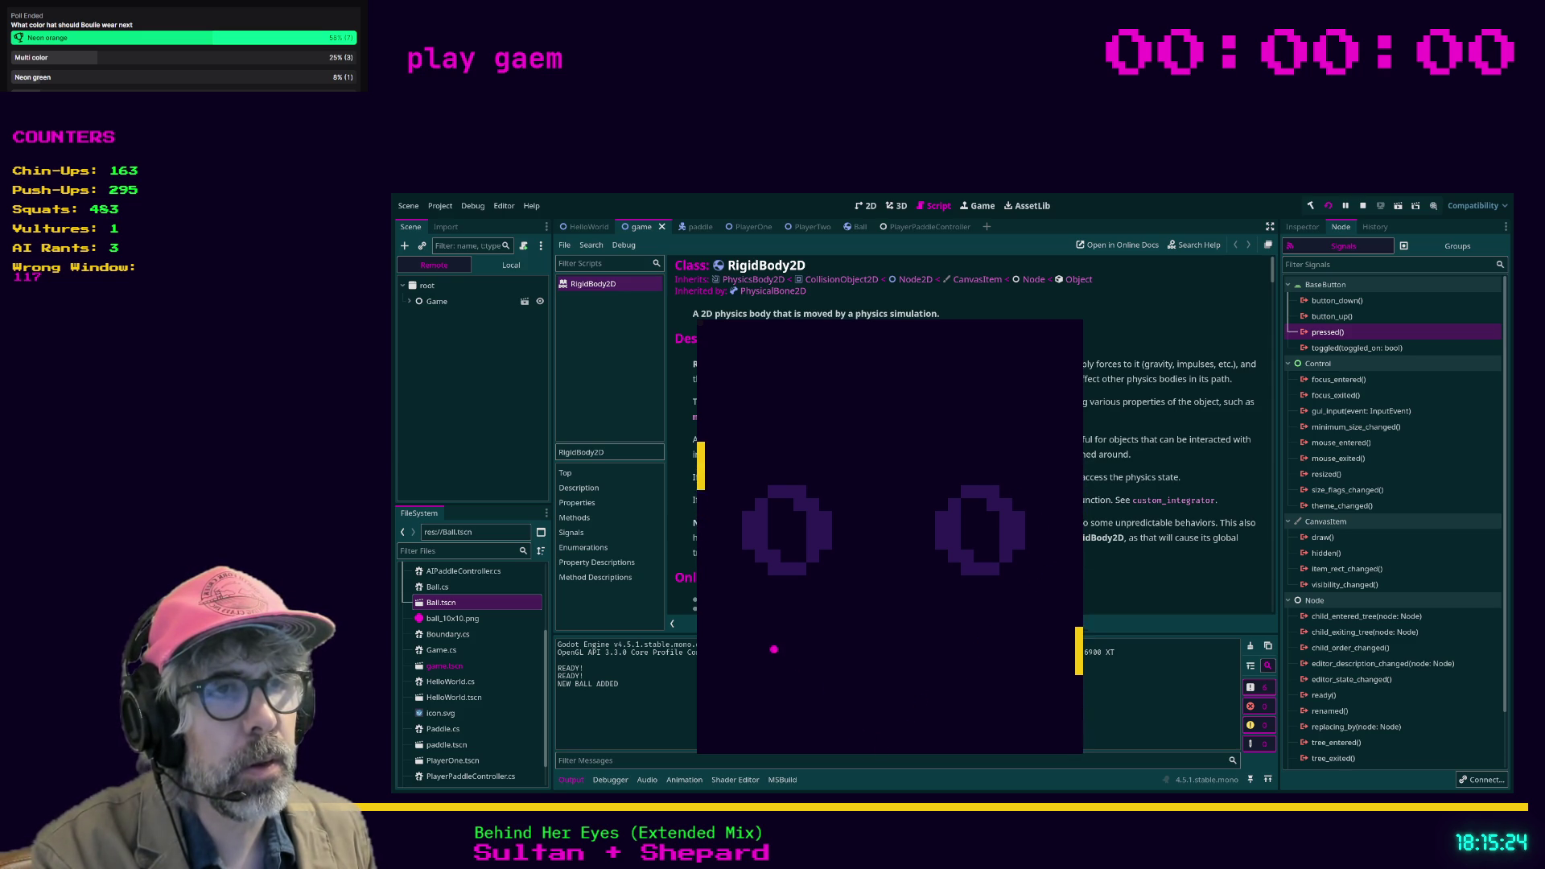
{"action": "key", "text": "s"}
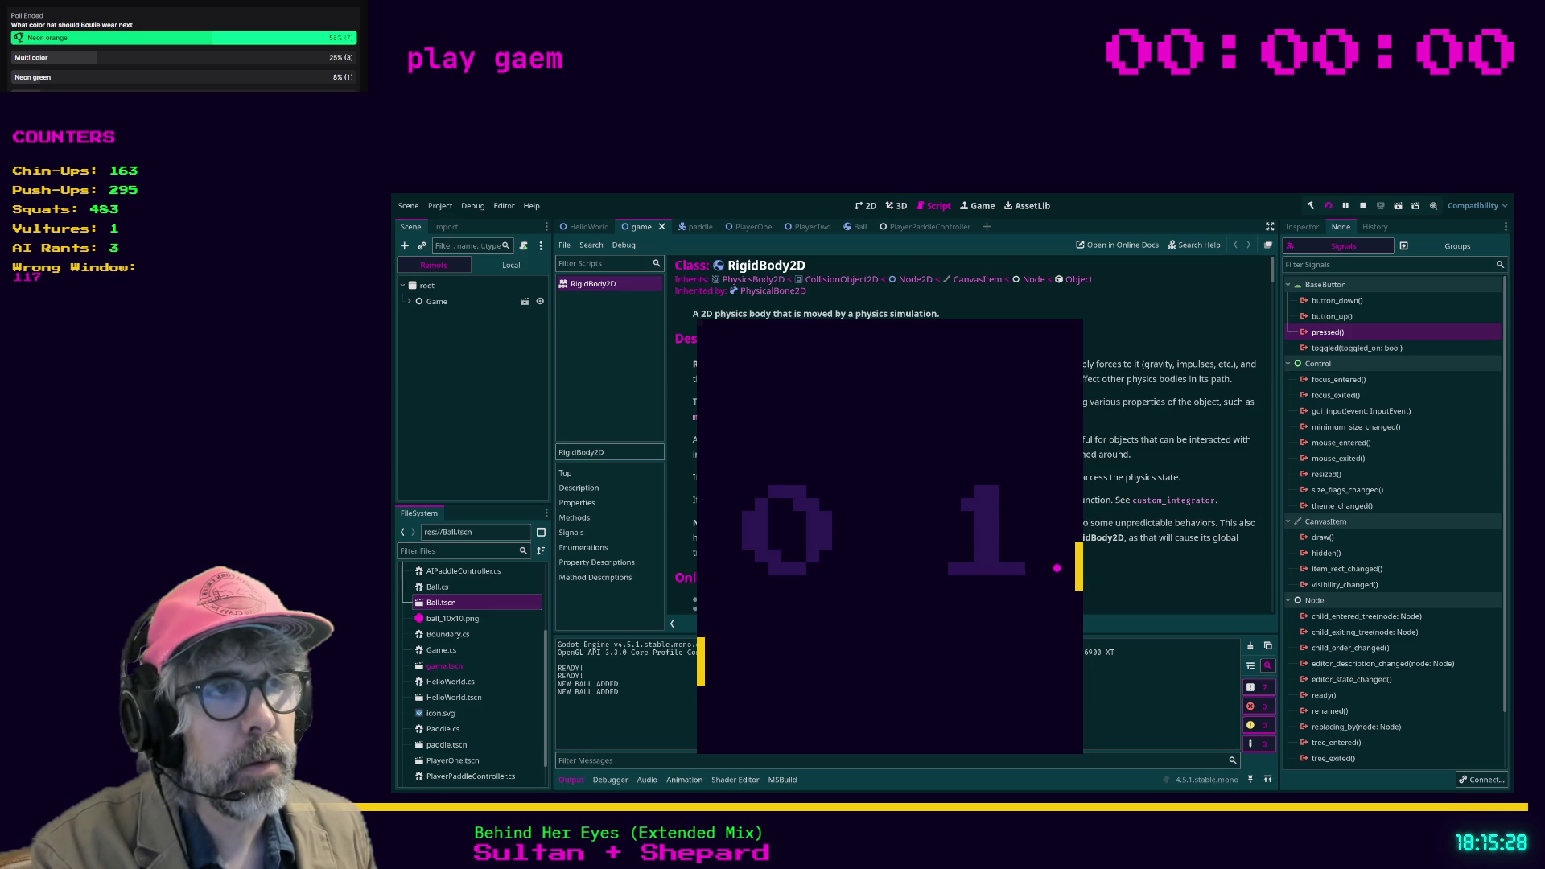
{"action": "key", "text": "s"}
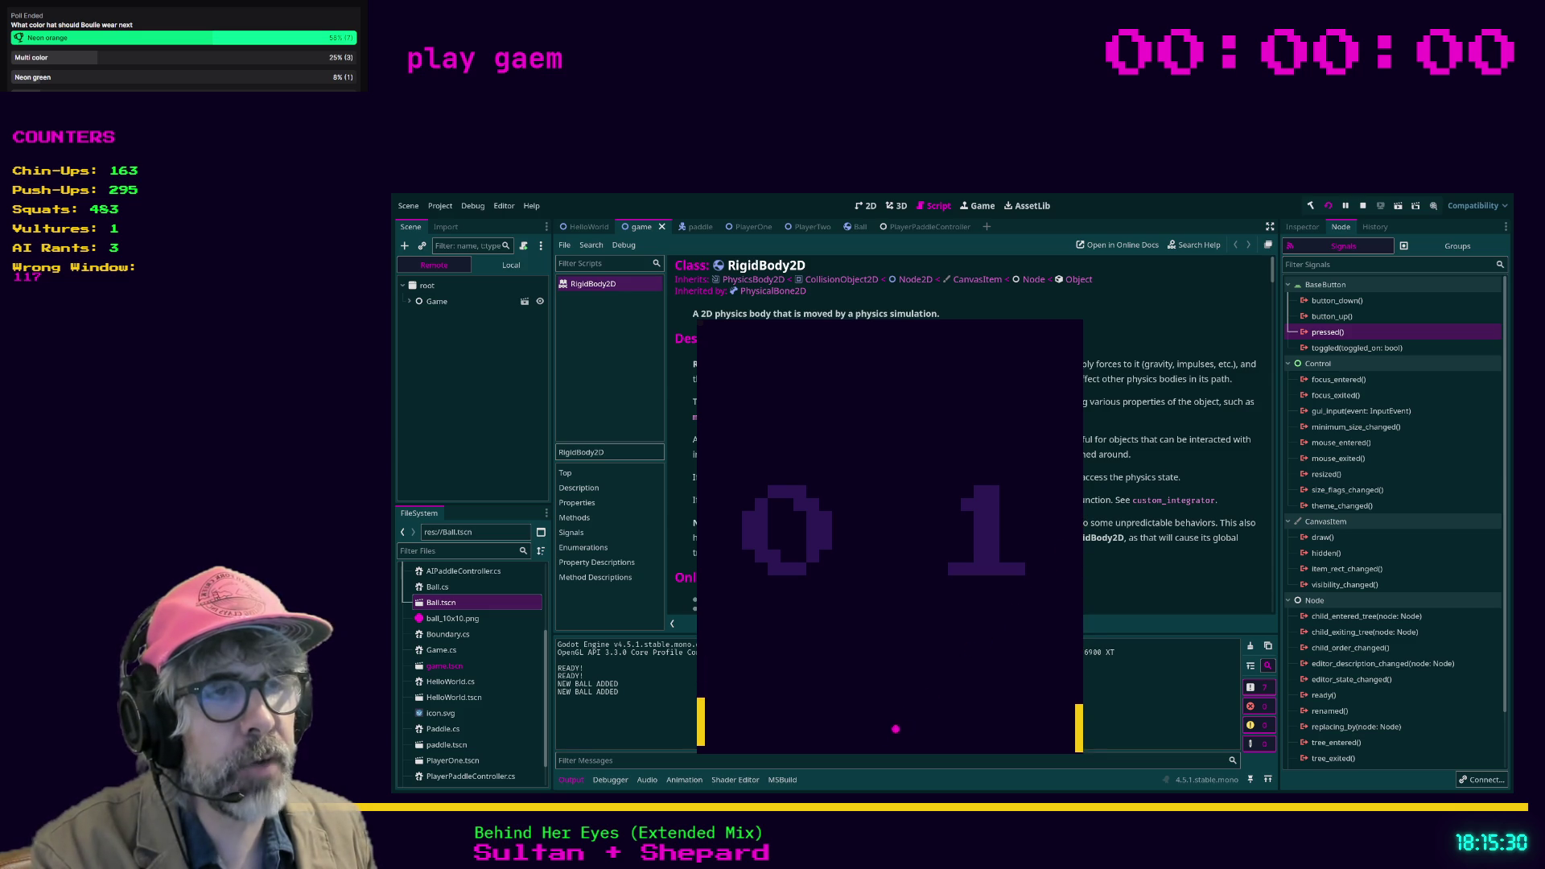
{"action": "key", "text": "w"}
{"action": "key", "text": "w"}
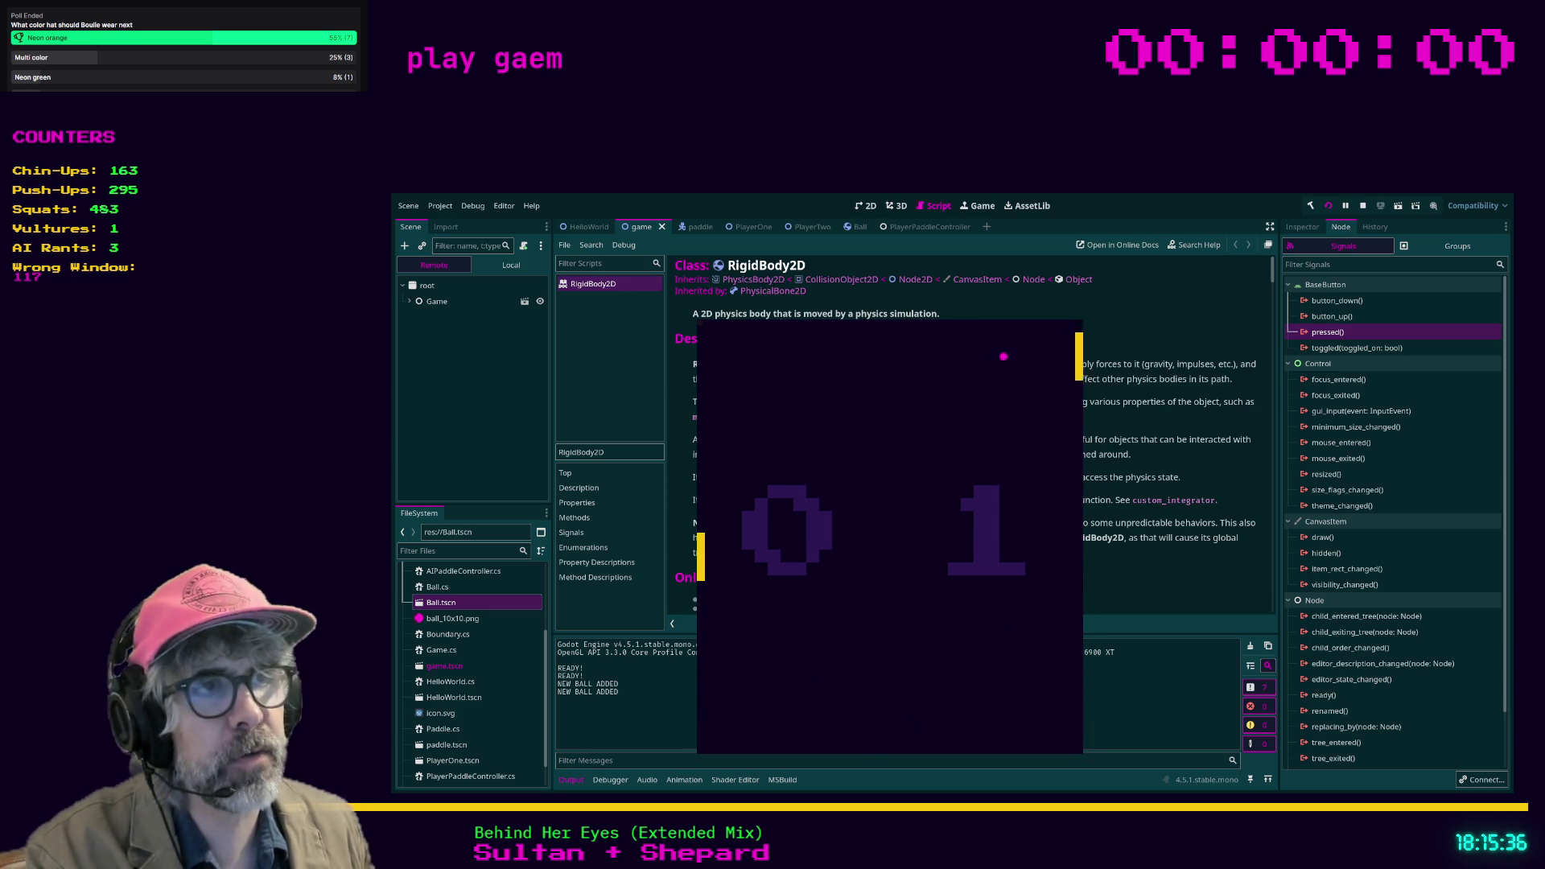
{"action": "key", "text": "w"}
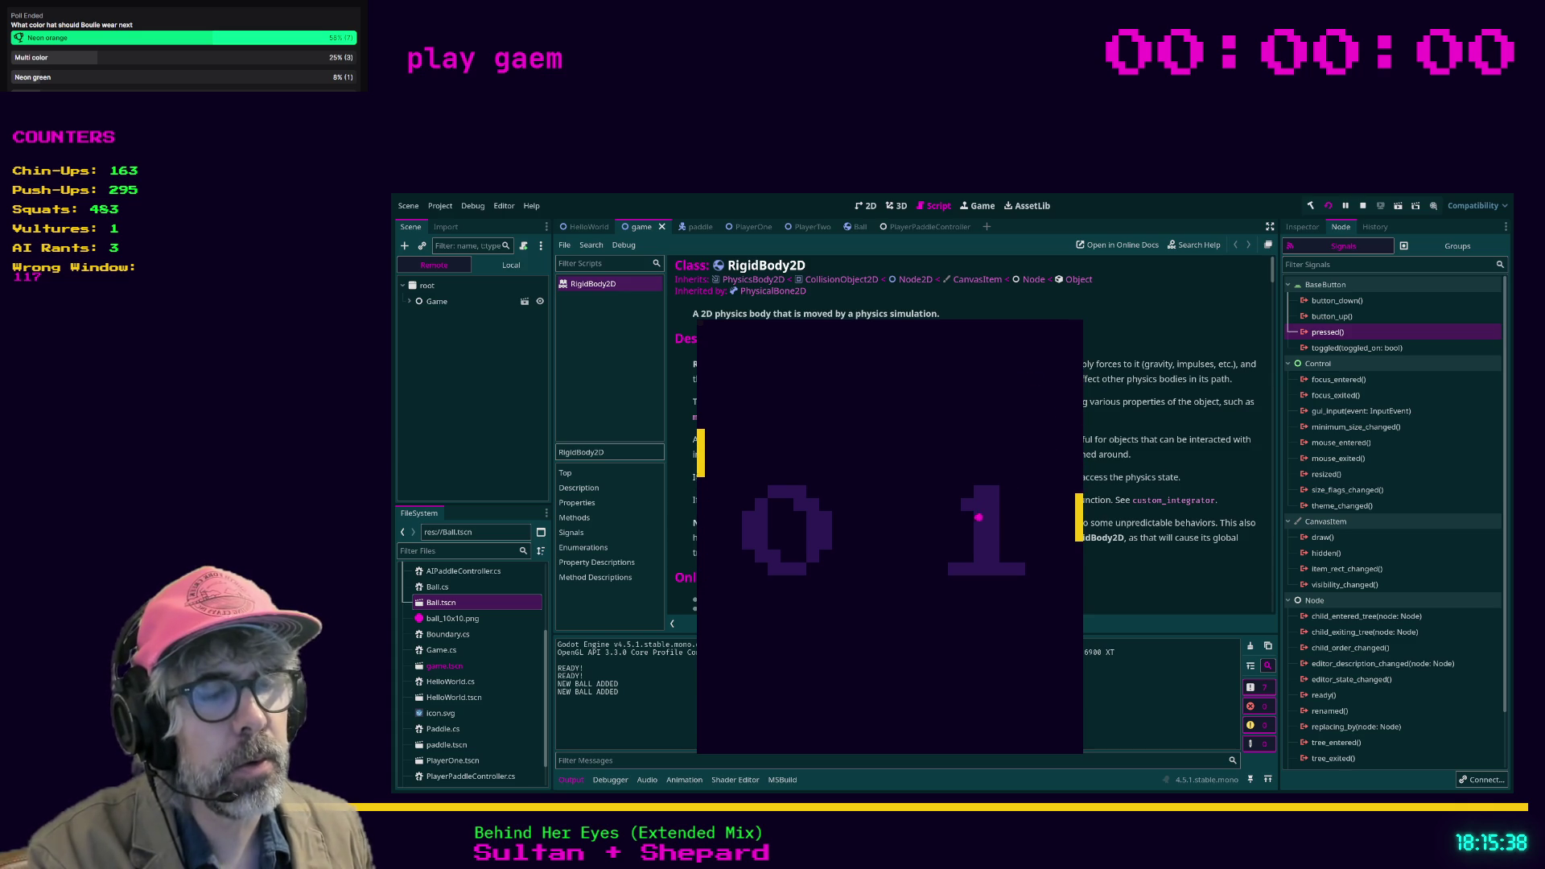
Step: Keep steering the left paddle toward the ball, then stop the game with F8
{"action": "key", "text": "s"}
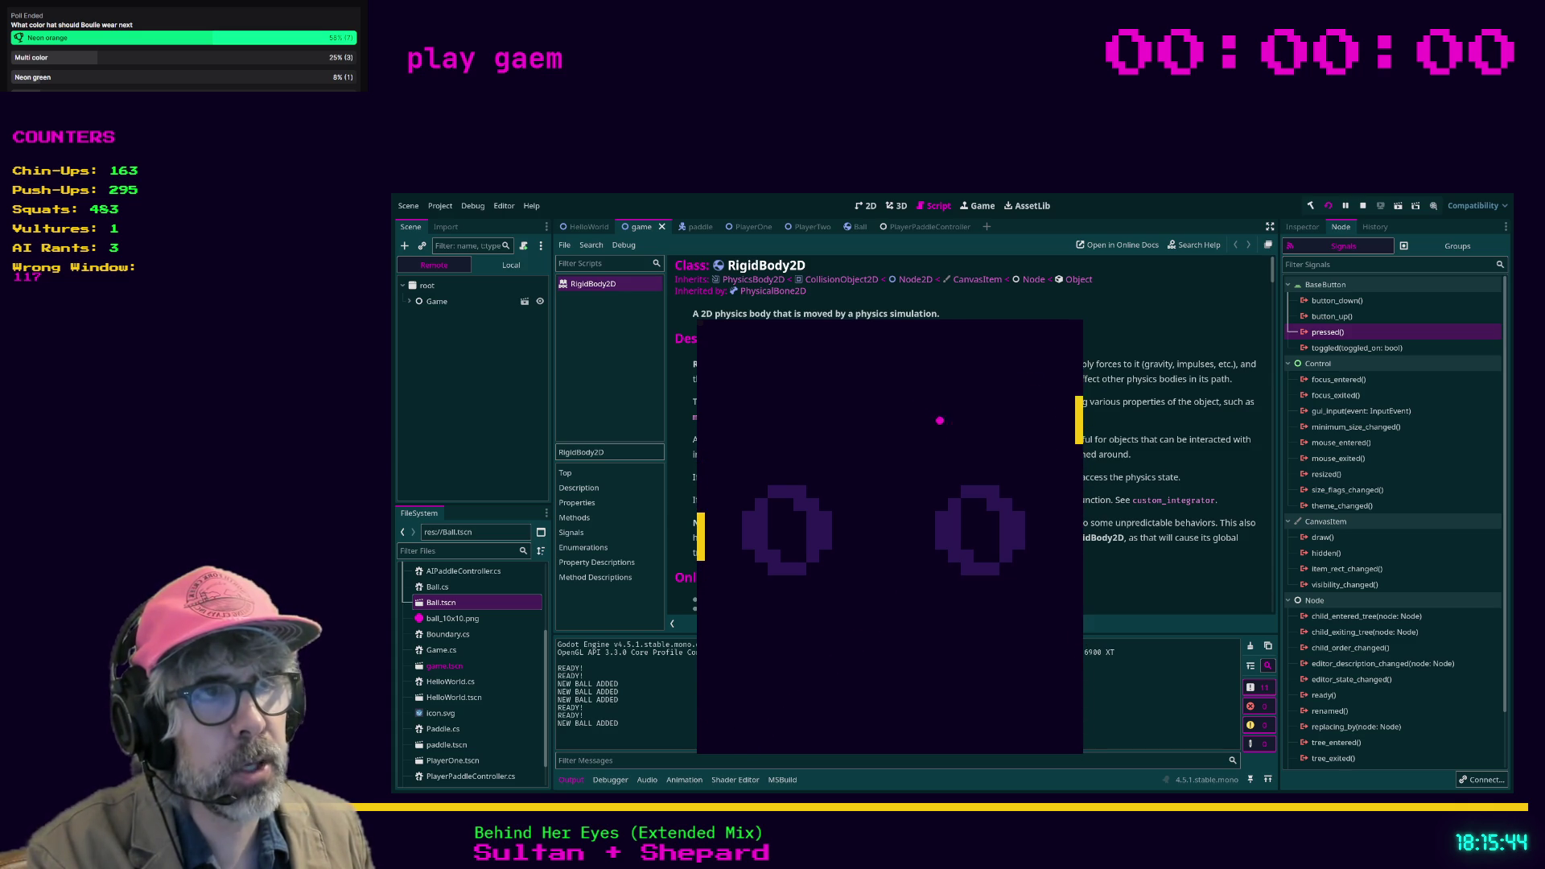
{"action": "key", "text": "w"}
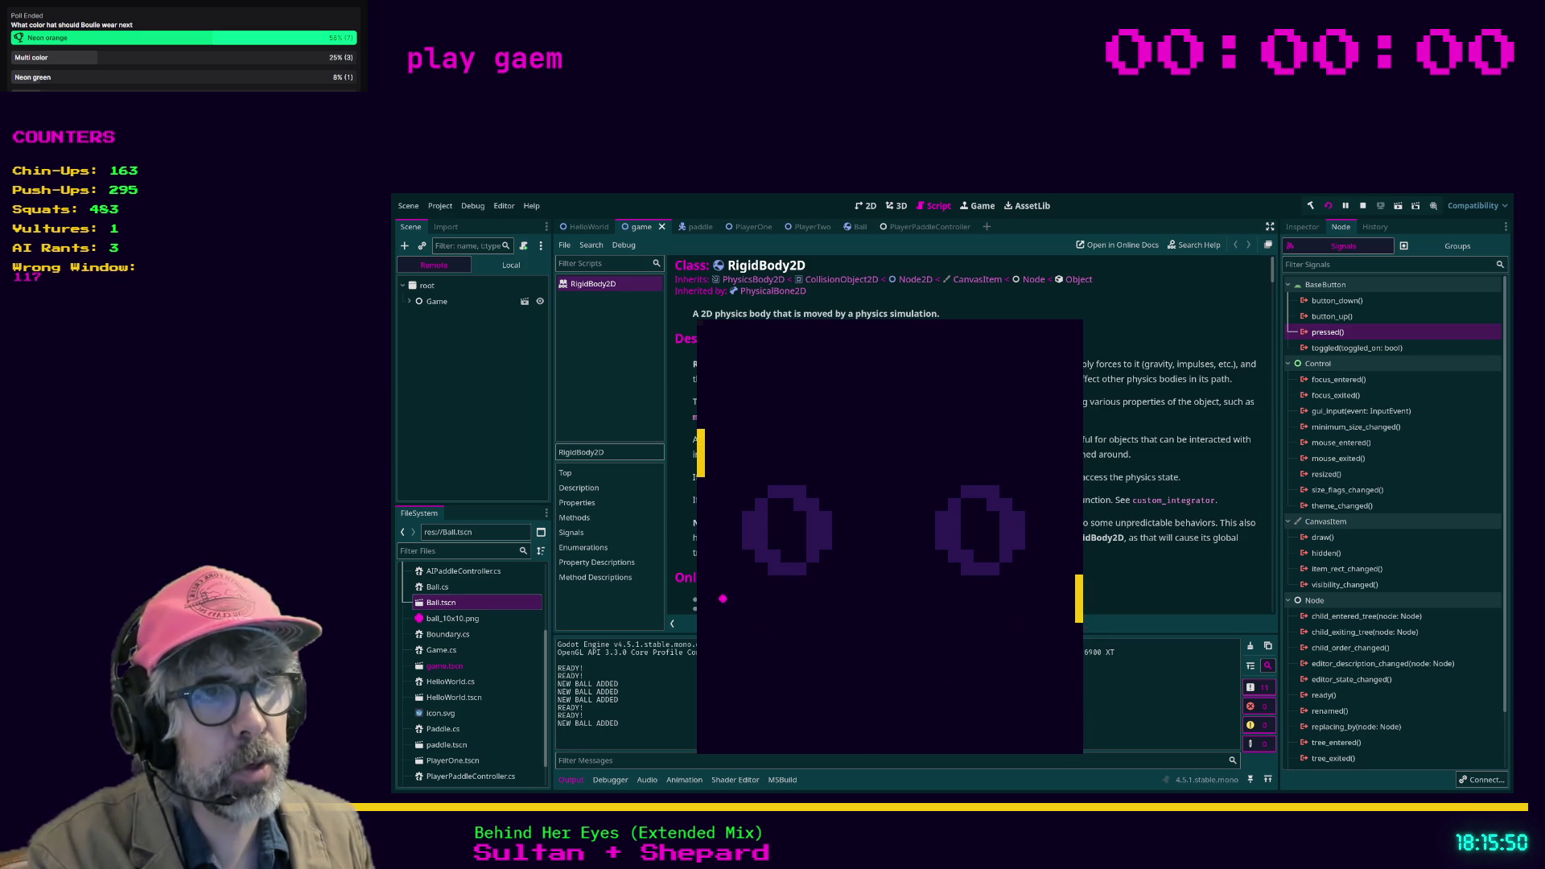
{"action": "key", "text": "s"}
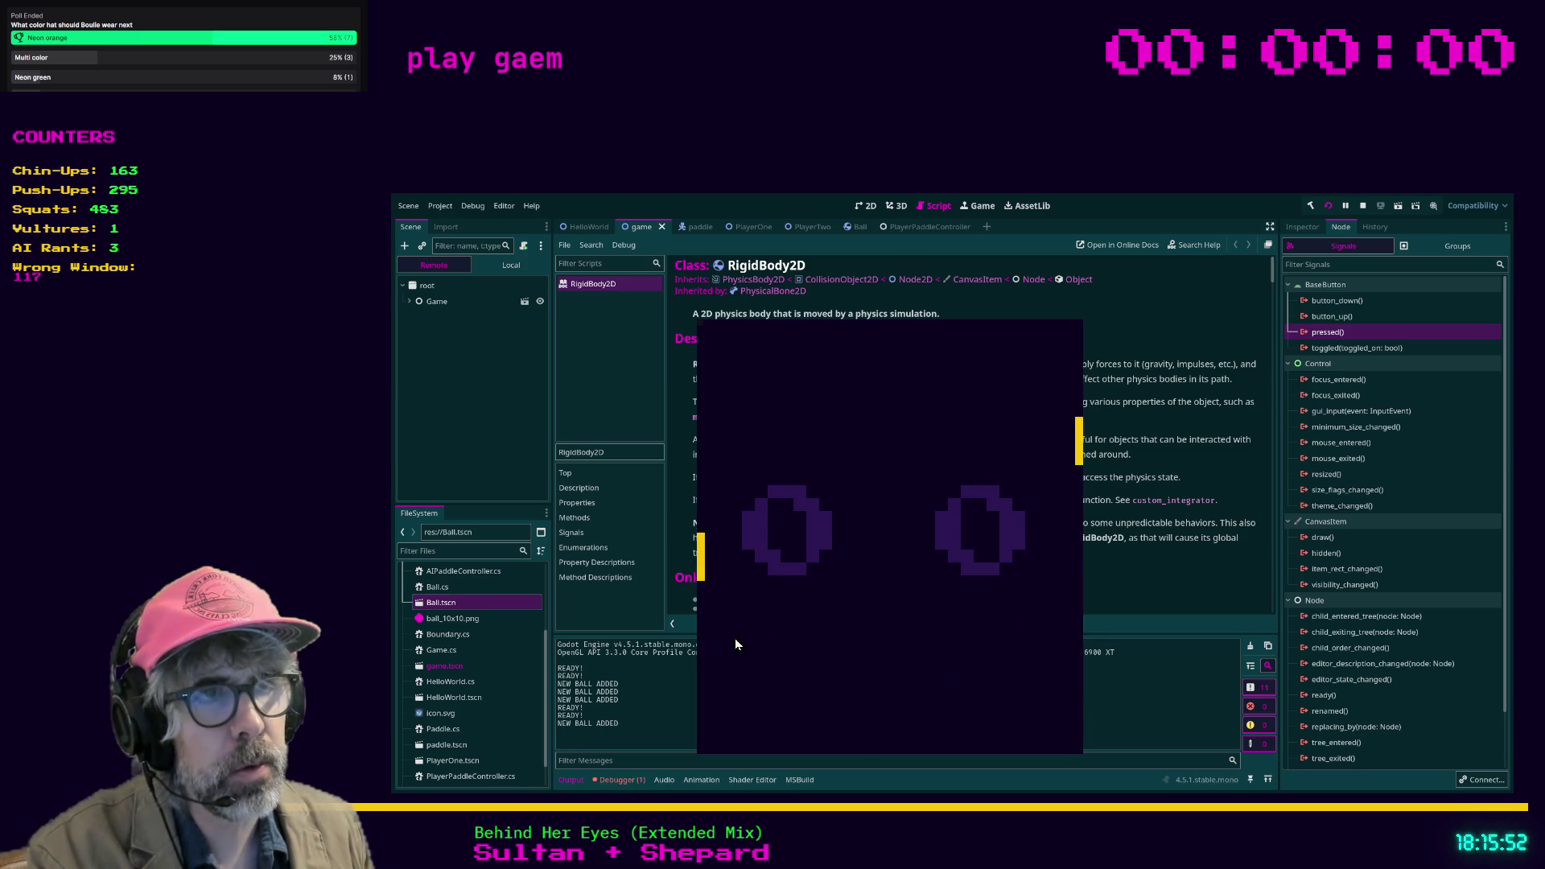
{"action": "key", "text": "w"}
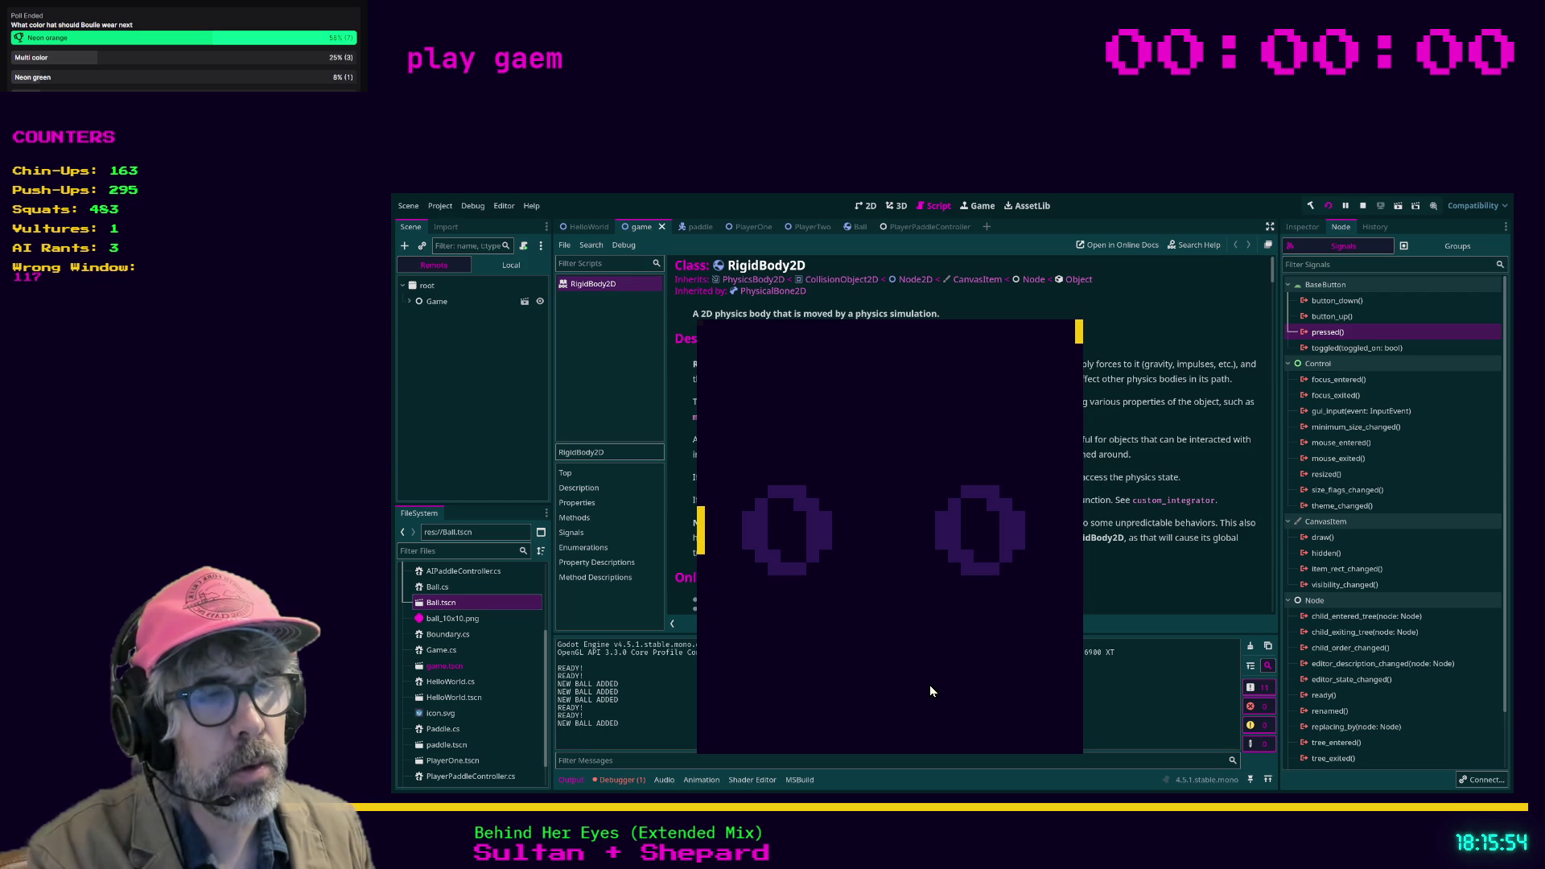
{"action": "key", "text": "w"}
{"action": "key", "text": "s"}
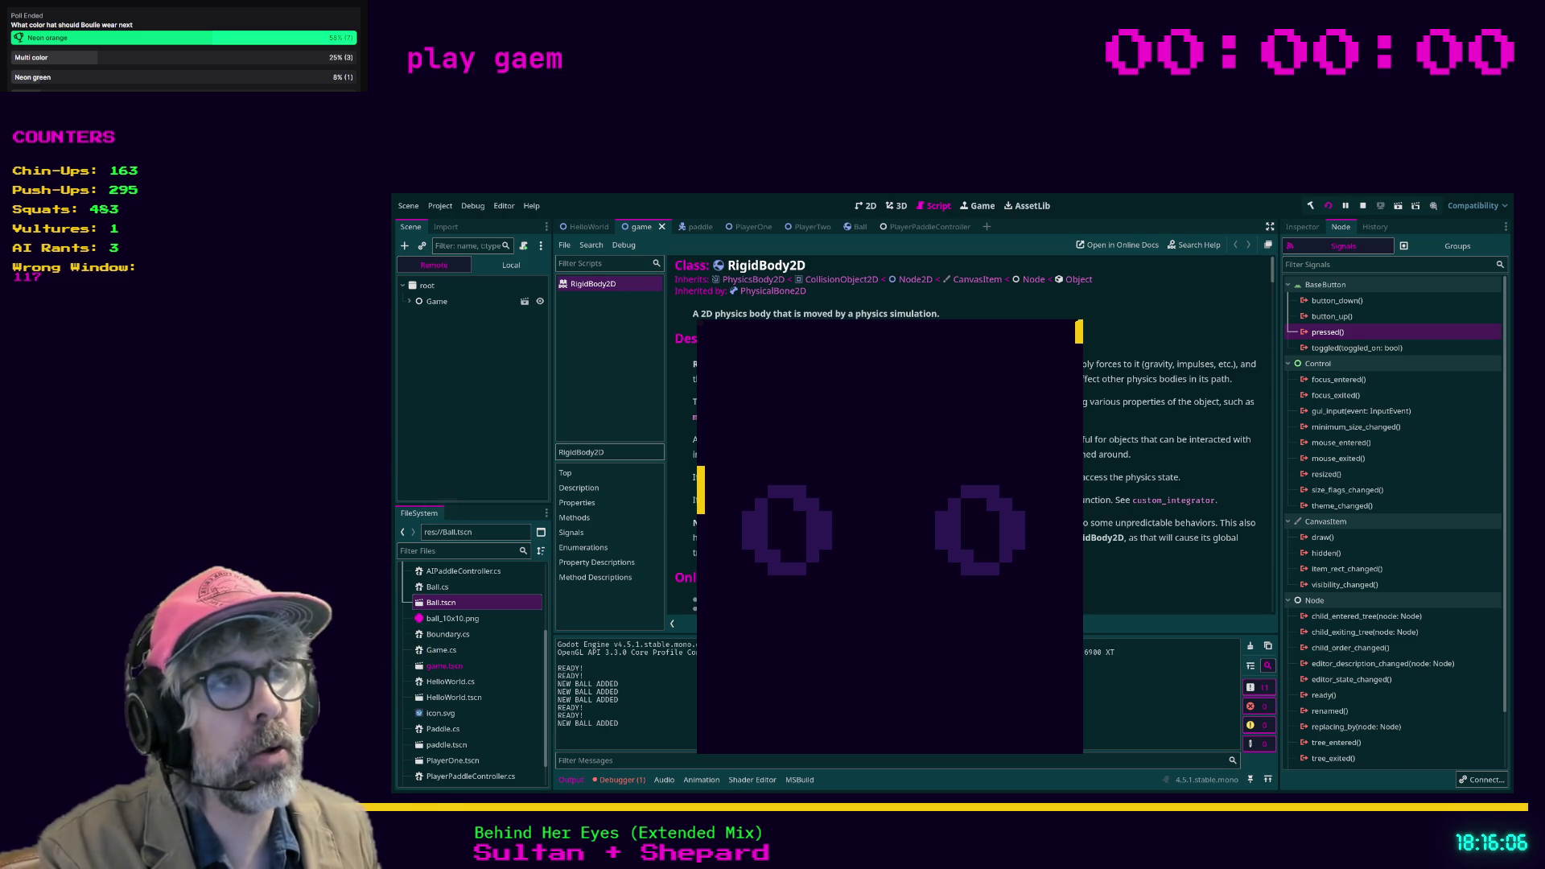
{"action": "key", "text": "F8"}
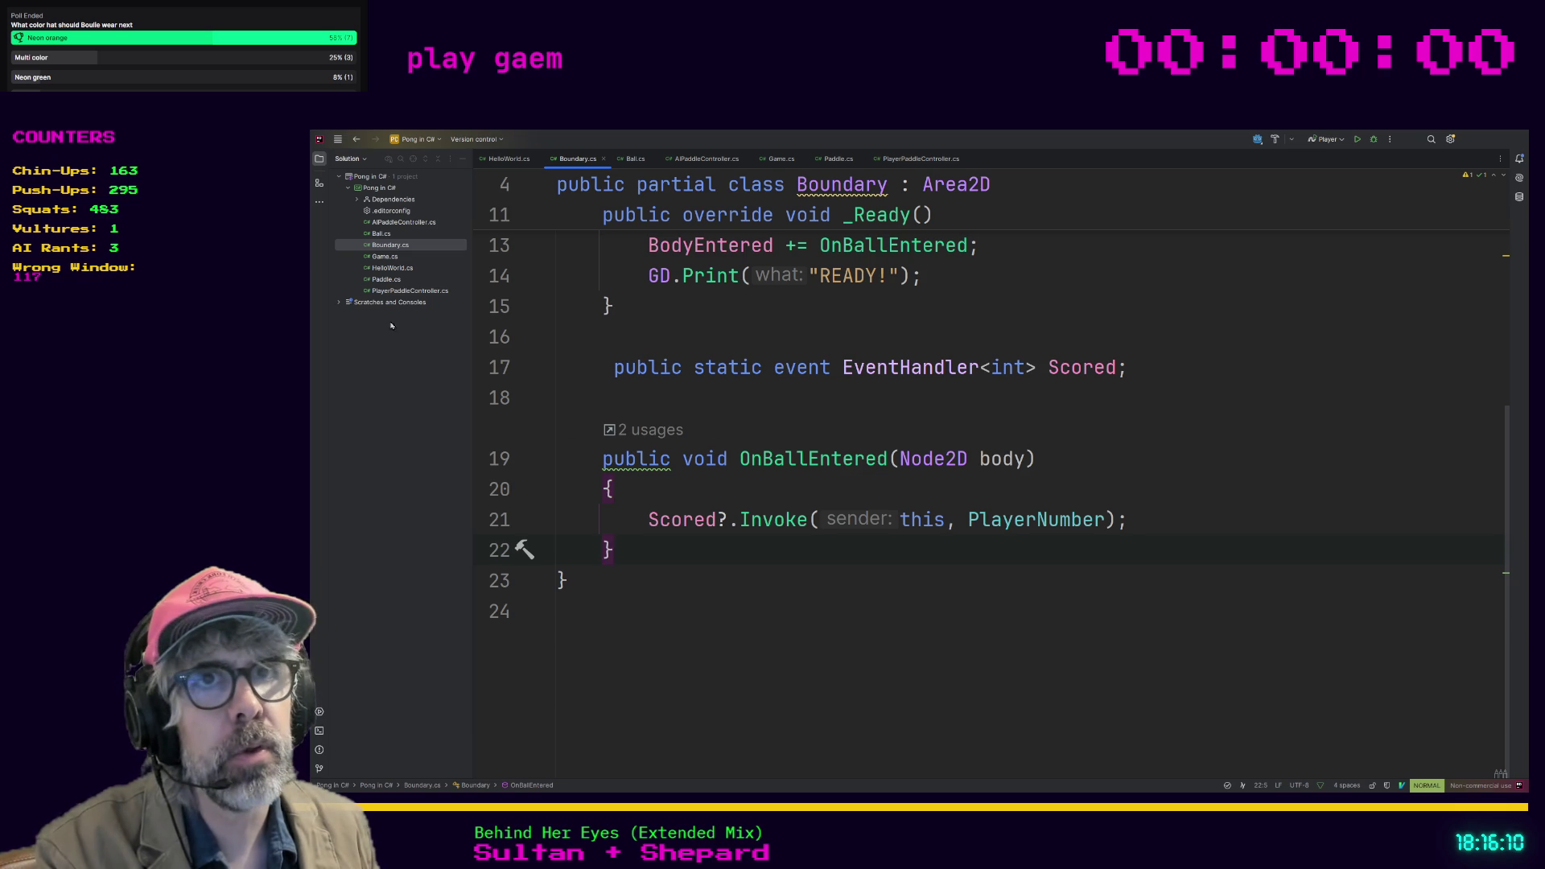
Step: Open Game.cs in Rider and locate the _Ready method
{"action": "double_click", "coordinate": [384, 256]}
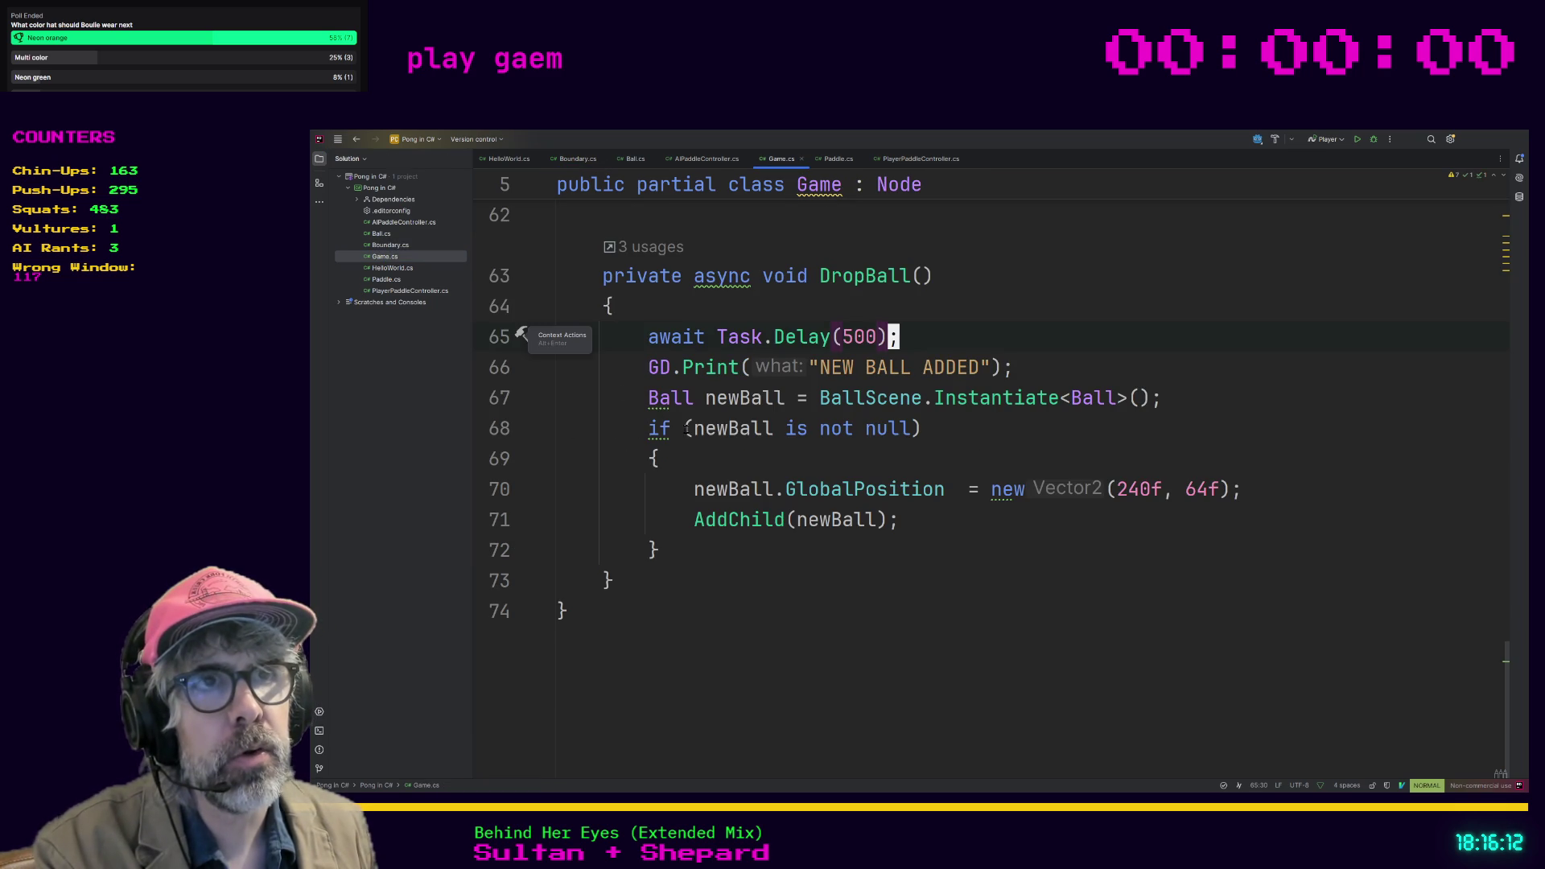
{"action": "scroll", "coordinate": [684, 428], "scroll_direction": "up", "scroll_amount": 10}
{"action": "scroll", "coordinate": [832, 512], "scroll_direction": "up", "scroll_amount": 8}
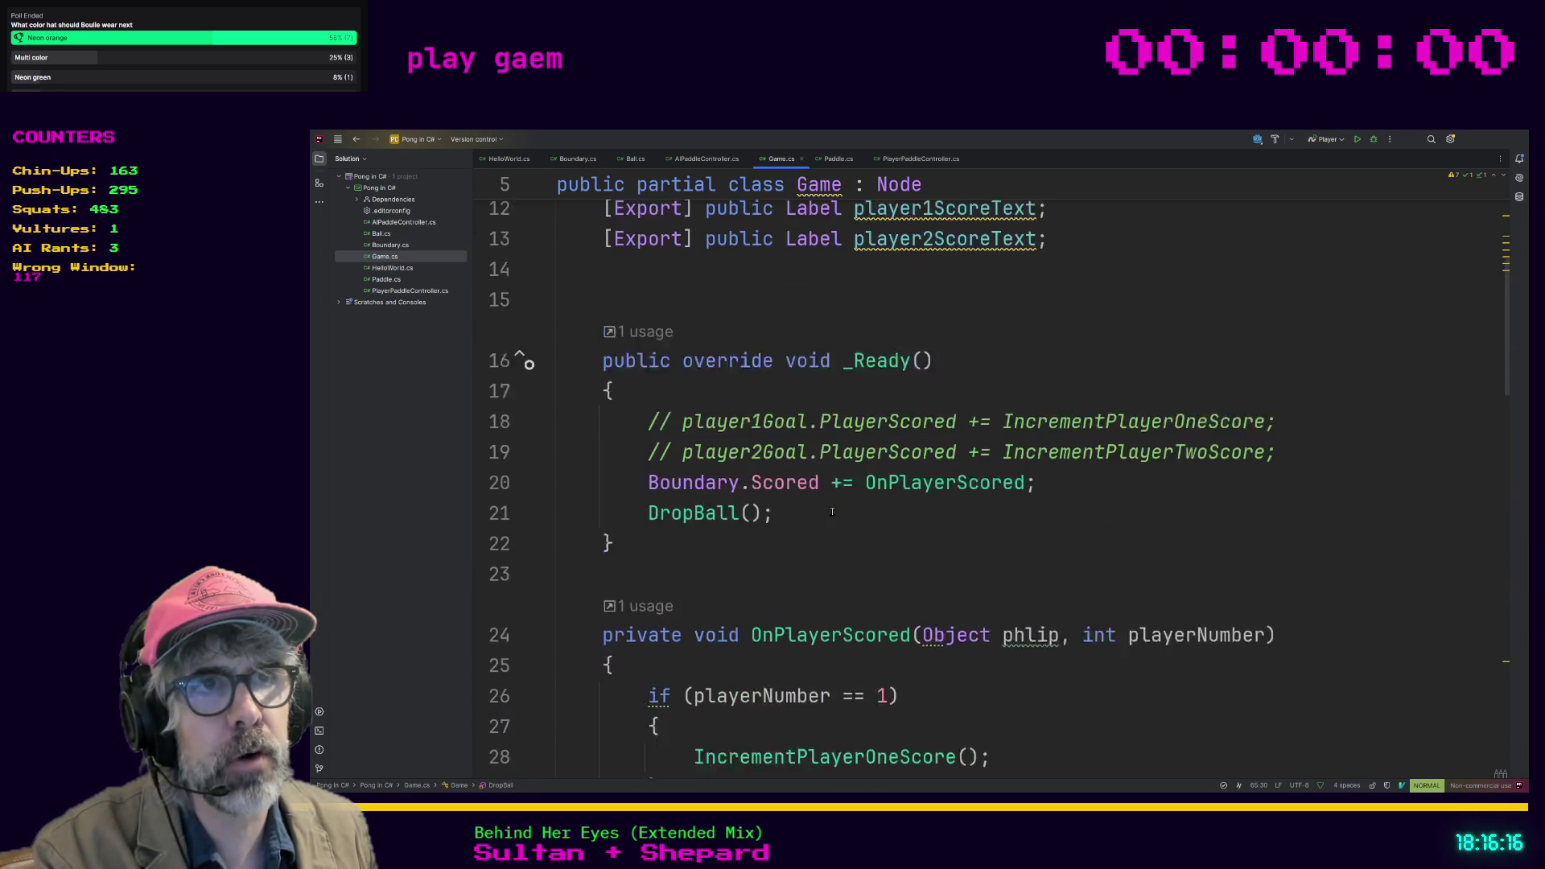
{"action": "scroll", "coordinate": [832, 512], "scroll_direction": "up", "scroll_amount": 1}
{"action": "scroll", "coordinate": [832, 512], "scroll_direction": "down", "scroll_amount": 8}
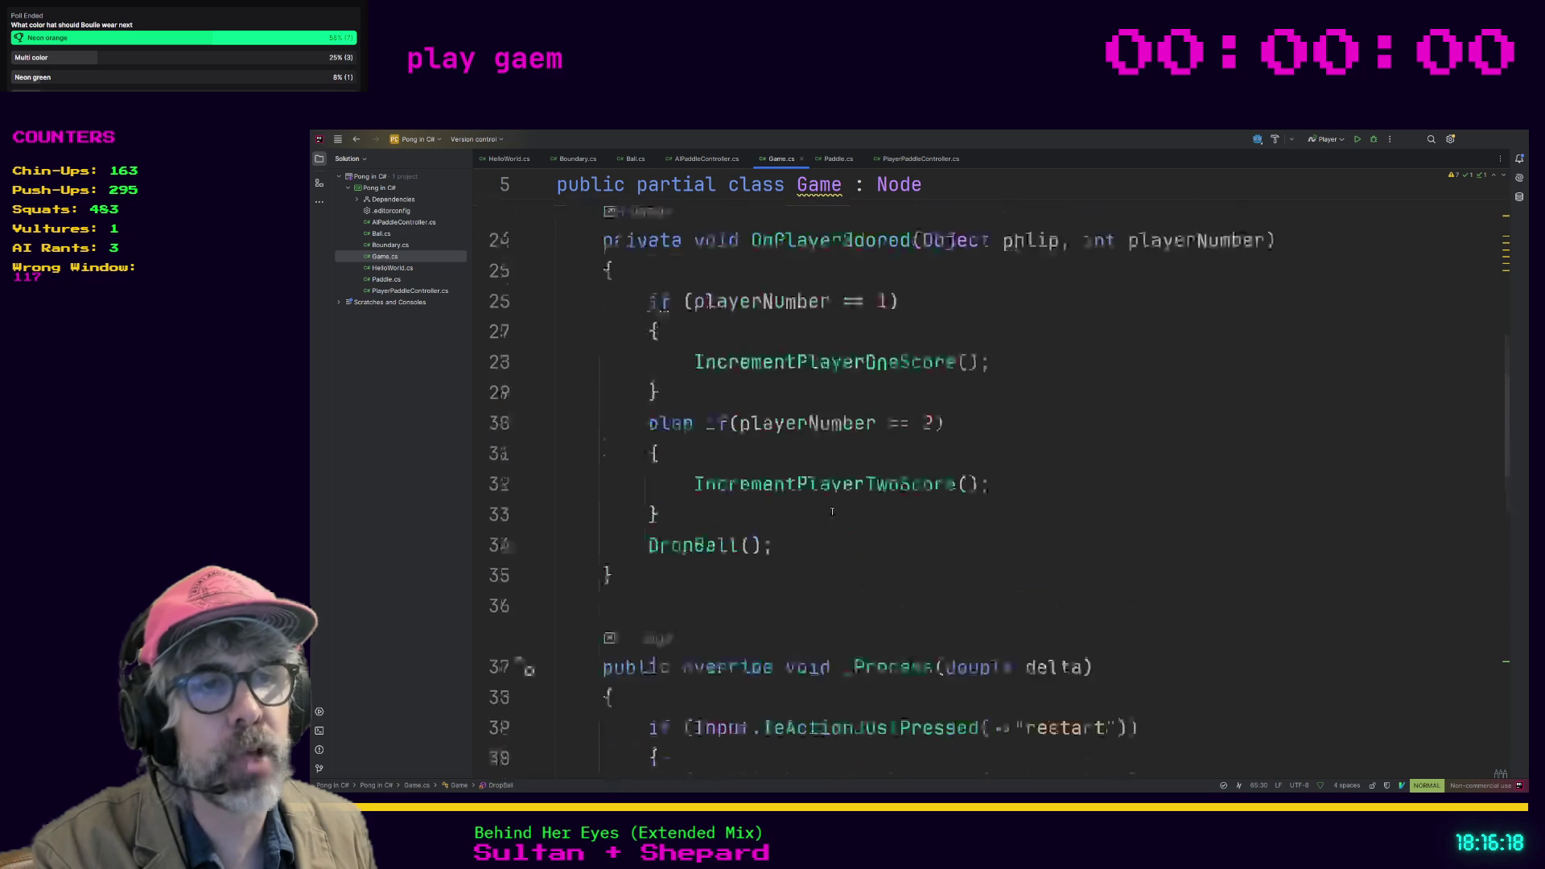
{"action": "scroll", "coordinate": [890, 525], "scroll_direction": "down", "scroll_amount": 3}
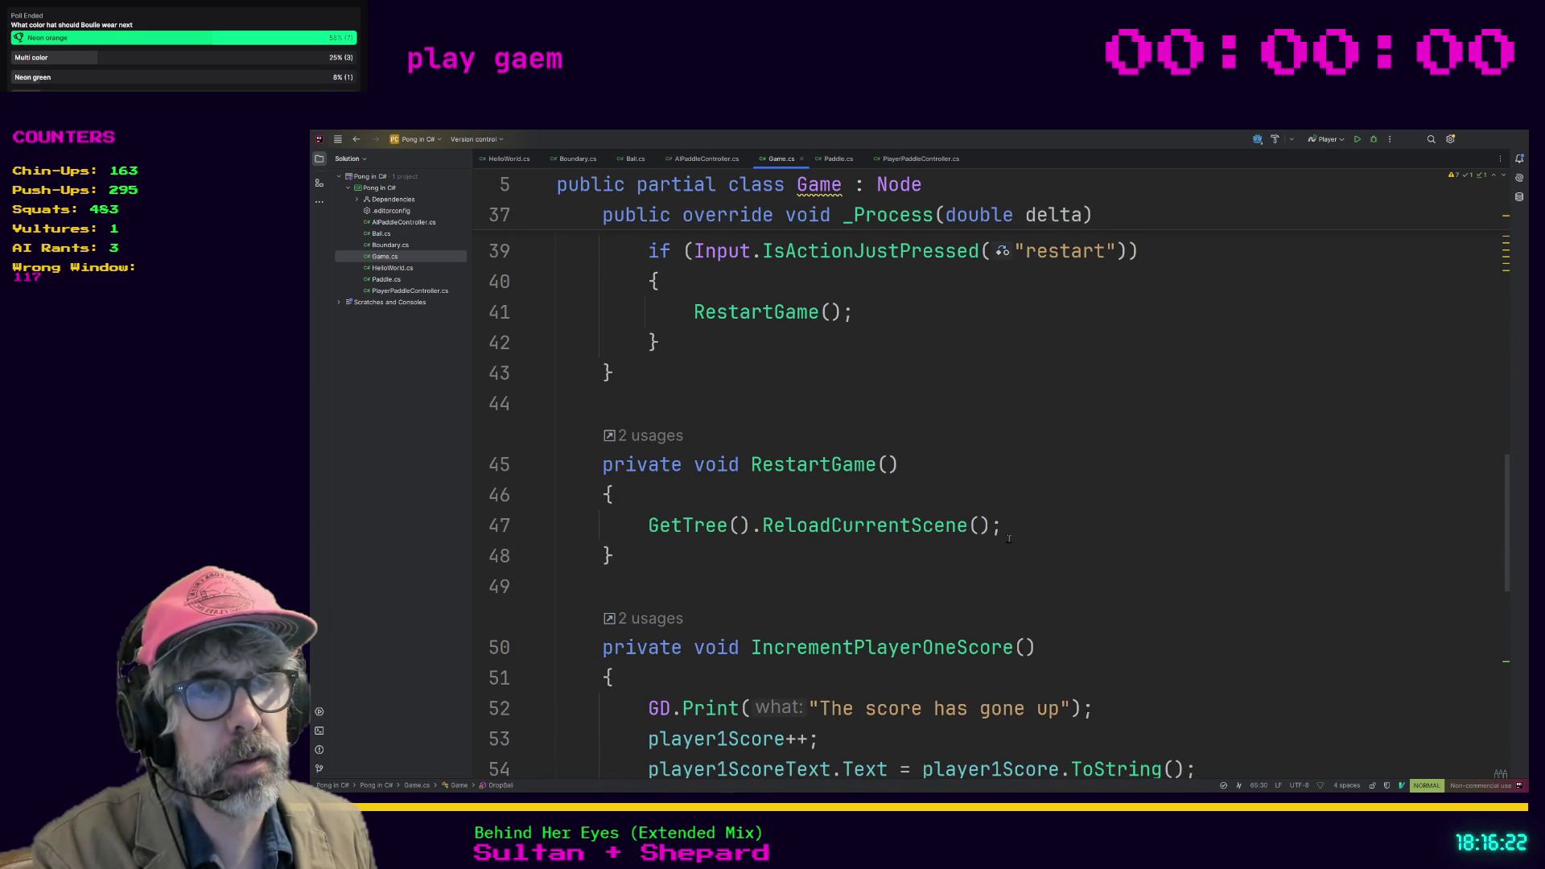
{"action": "scroll", "coordinate": [1010, 536], "scroll_direction": "up", "scroll_amount": 8}
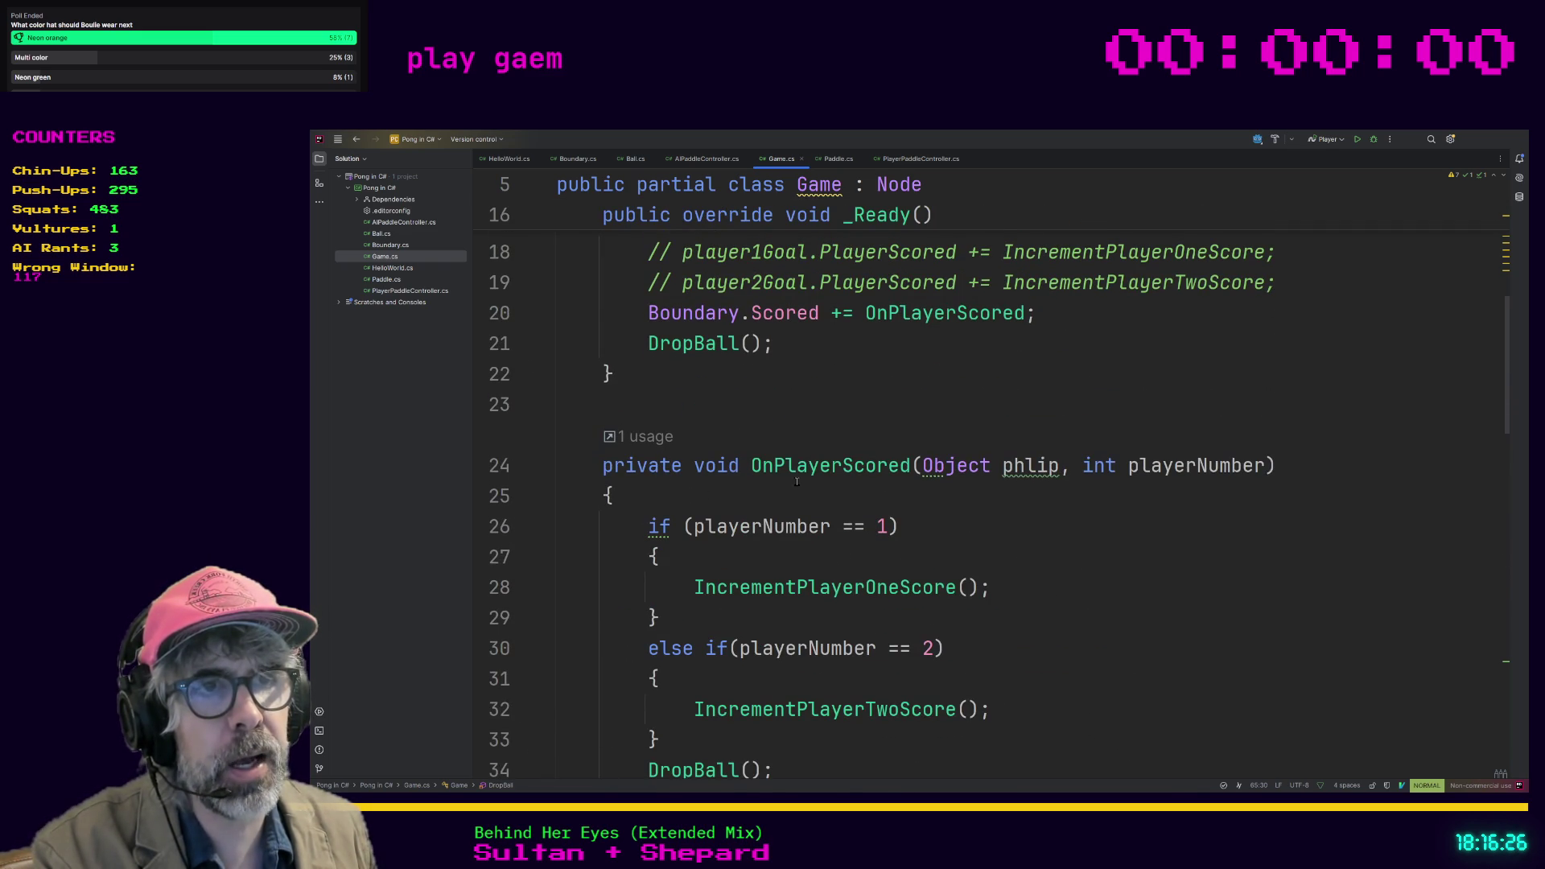
{"action": "scroll", "coordinate": [797, 481], "scroll_direction": "up", "scroll_amount": 4}
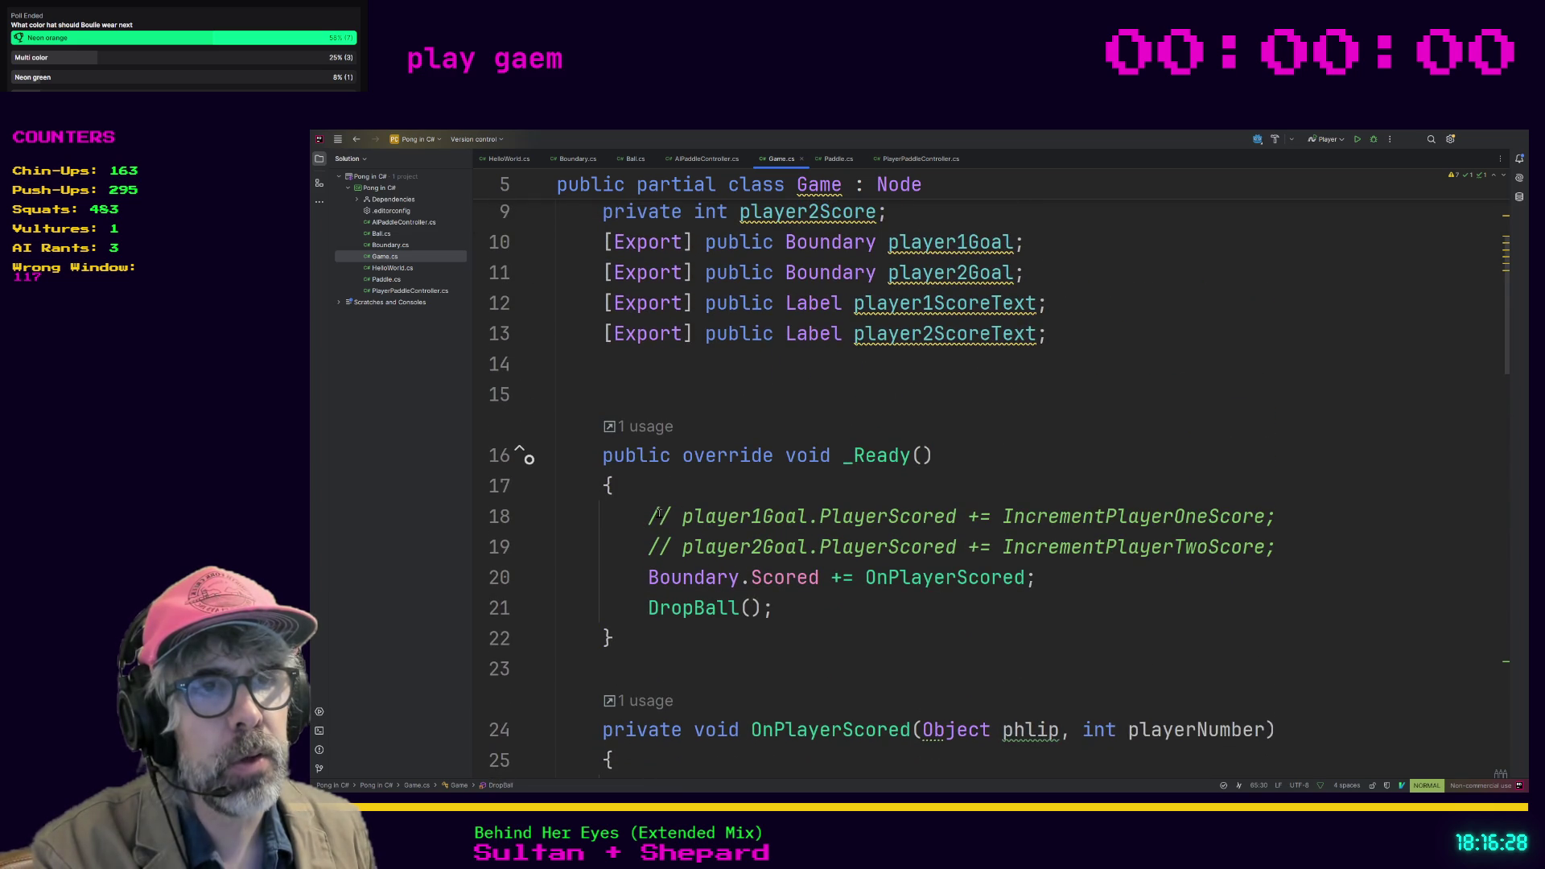
{"action": "mouse_move", "coordinate": [810, 605]}
{"action": "left_mouse_down"}
{"action": "mouse_move", "coordinate": [679, 603]}
{"action": "mouse_move", "coordinate": [588, 572]}
{"action": "mouse_move", "coordinate": [572, 546]}
{"action": "mouse_move", "coordinate": [564, 563]}
{"action": "left_mouse_up"}
Step: Delete the commented-out player1Goal and player2Goal lines from _Ready
{"action": "left_click", "coordinate": [601, 541]}
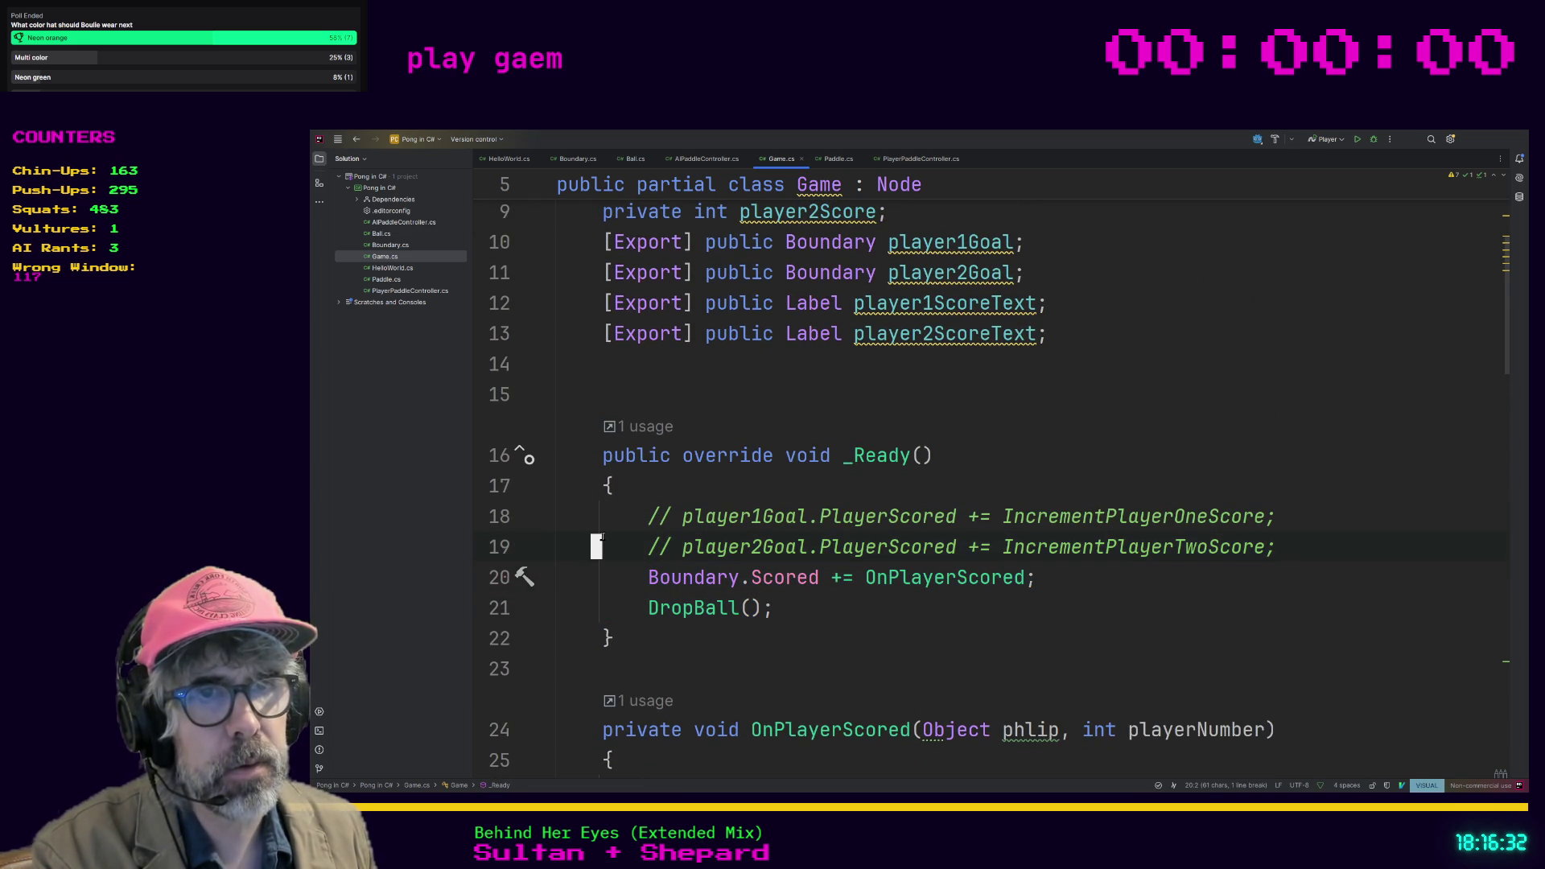
{"action": "key", "text": "d"}
{"action": "key", "text": "d"}
{"action": "key", "text": "k"}
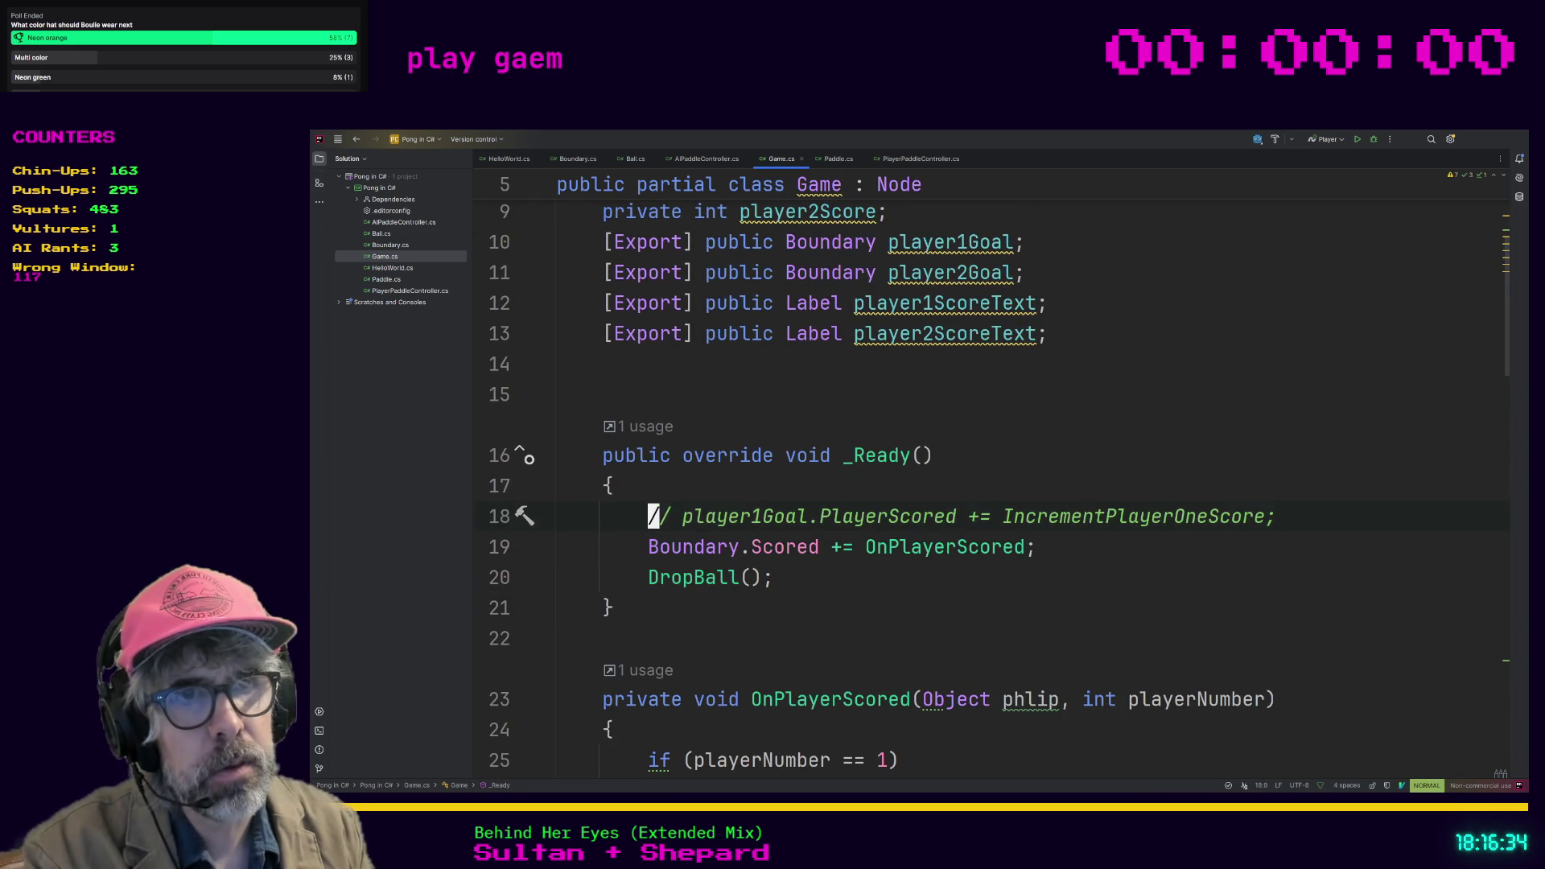
{"action": "key", "text": "d"}
{"action": "key", "text": "d"}
{"action": "left_click", "coordinate": [679, 590]}
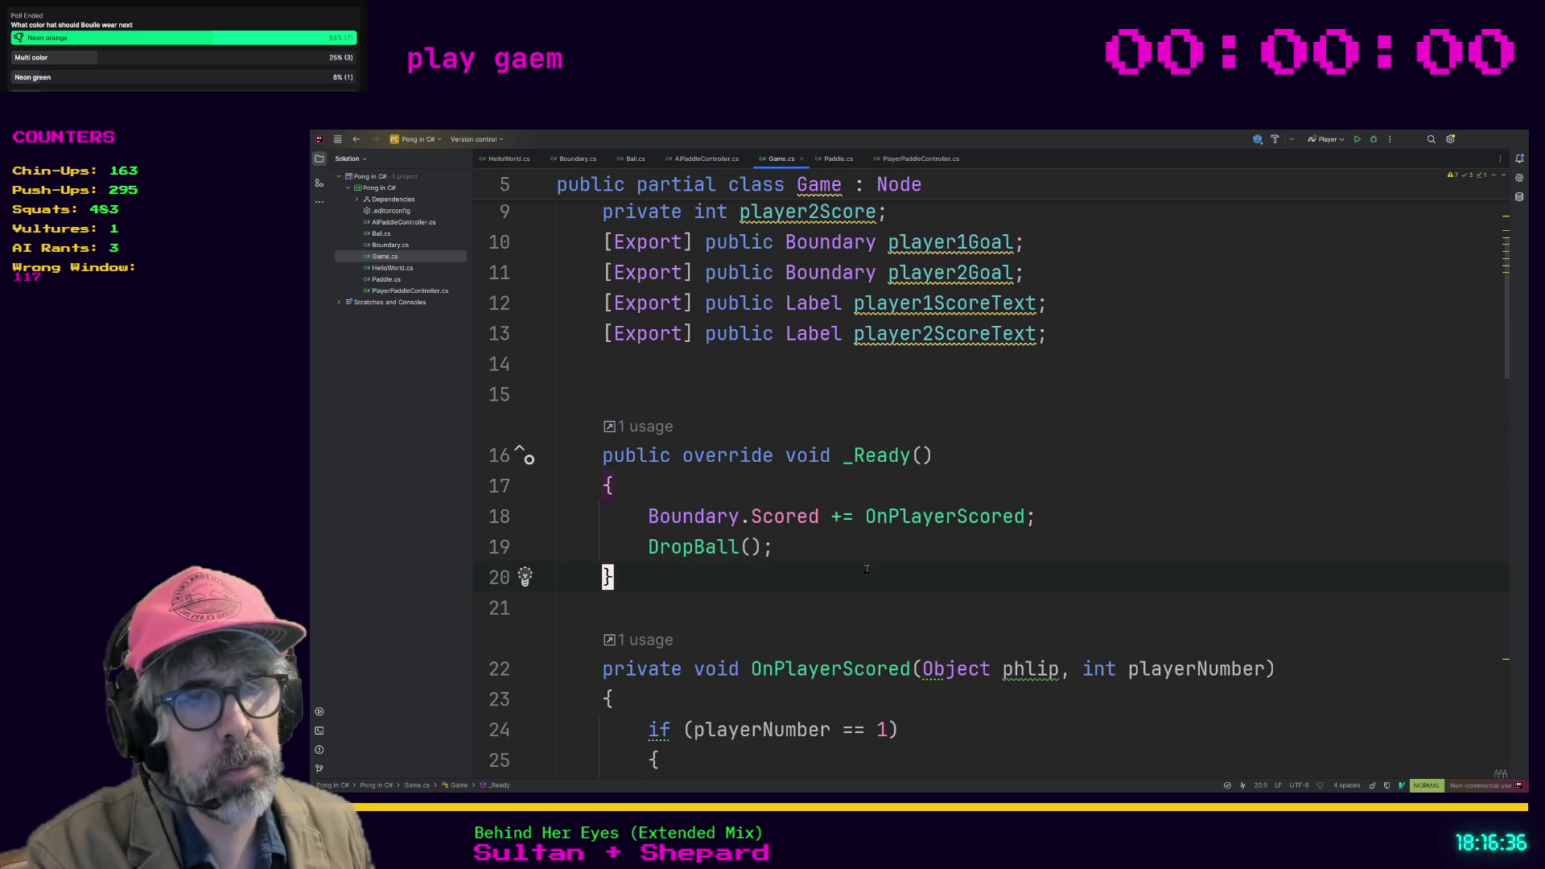
{"action": "key", "text": "i"}
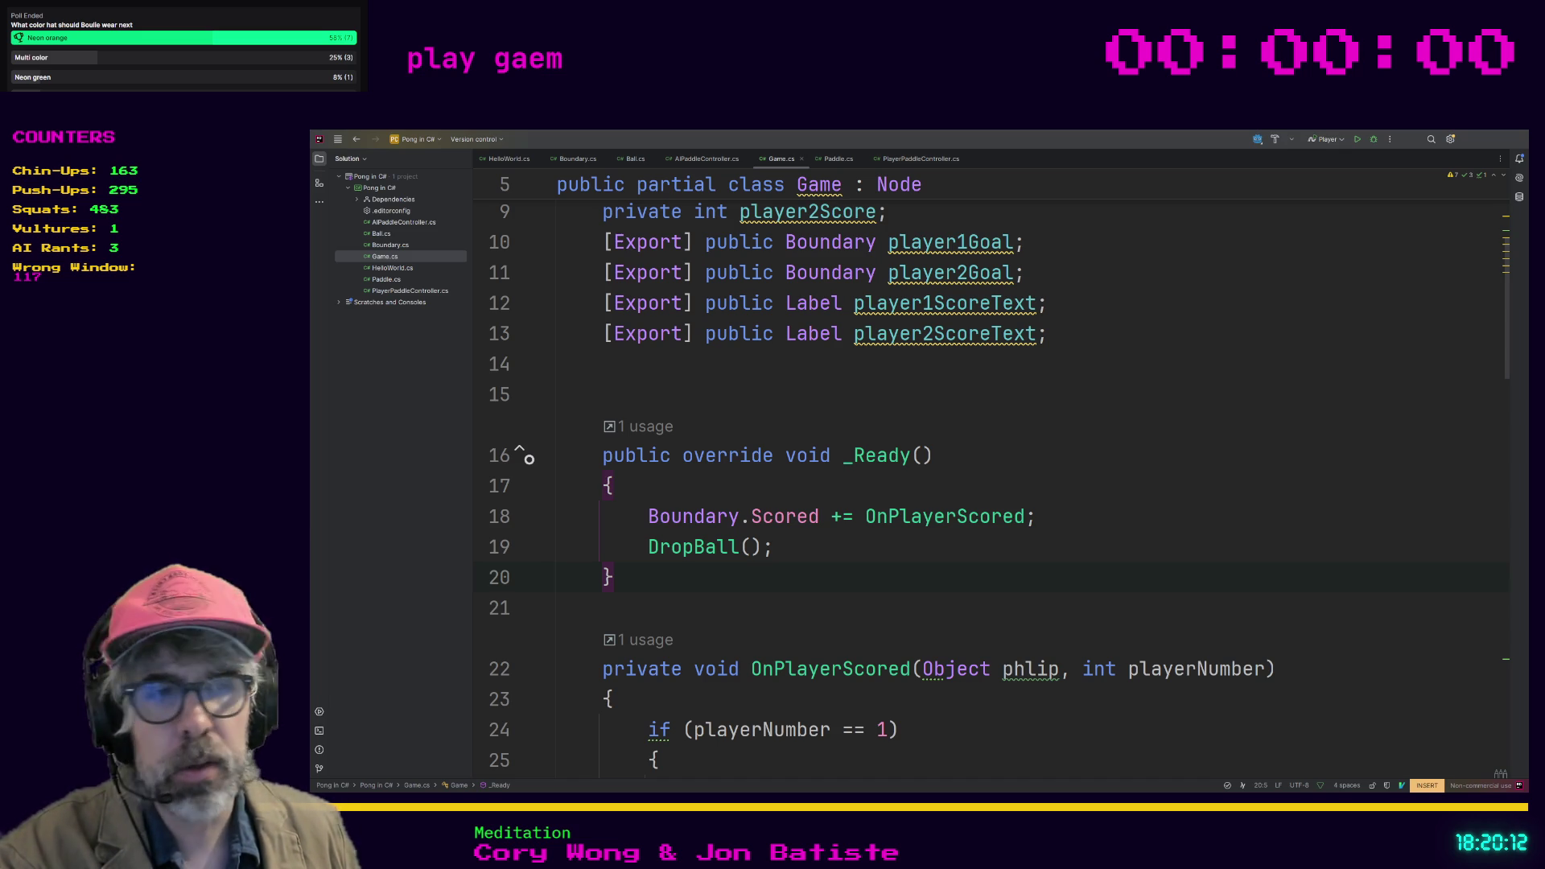
Step: Switch from Rider to the browser showing Godot 4.5's VisibleOnScreenNotifier2D reference page
{"action": "key", "text": "alt+Tab"}
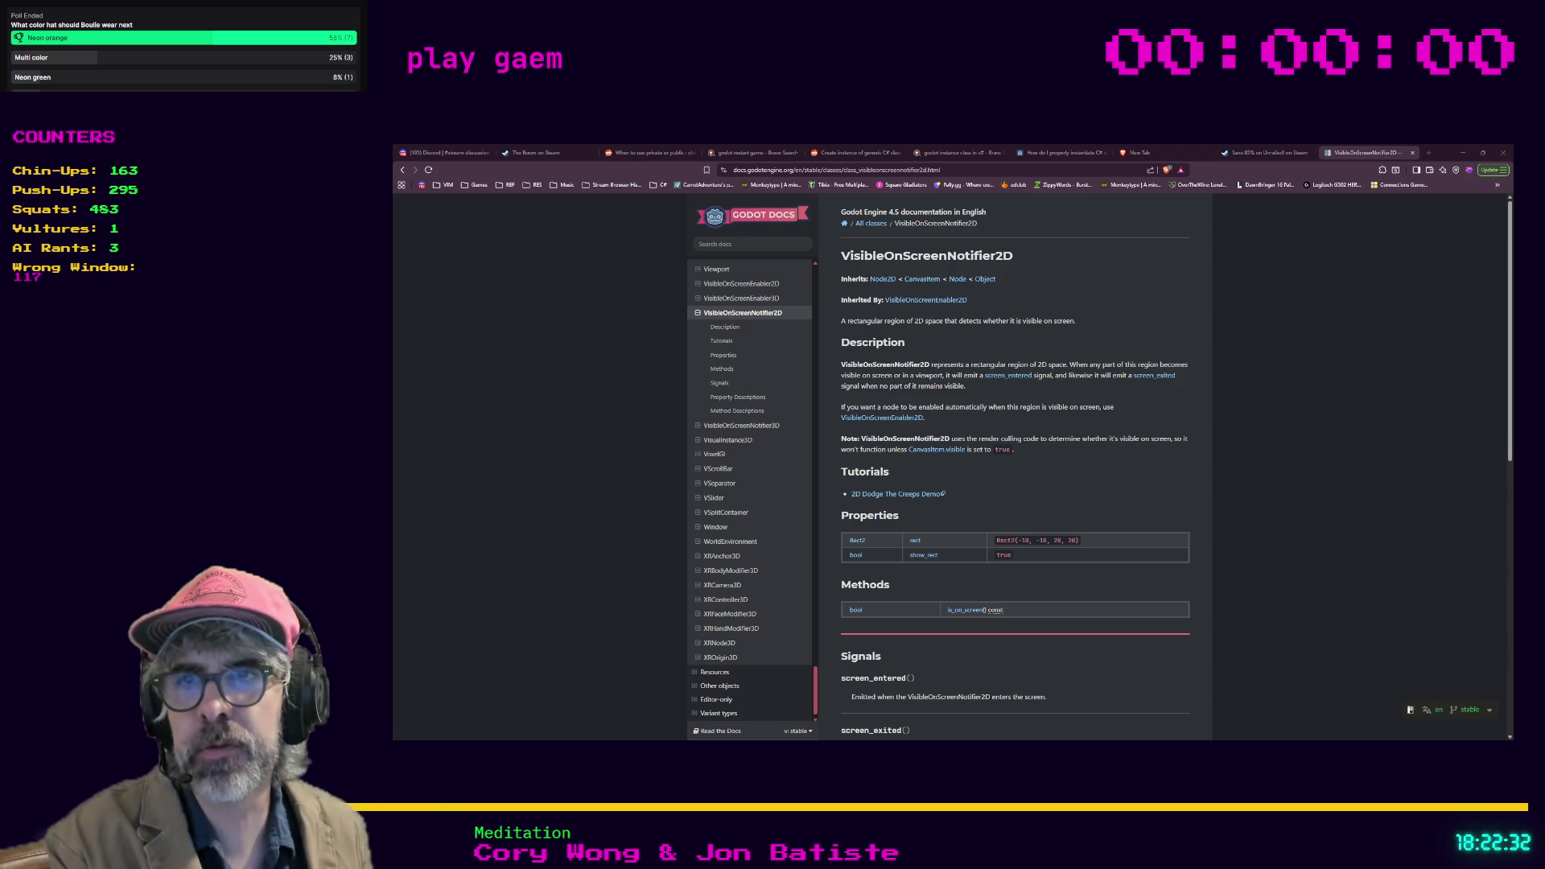
Step: Search 'relentless frontier steam' in a new tab and open the Relentless Frontier Steam page
{"action": "key", "text": "ctrl+t"}
{"action": "type", "text": "relentless frontier stea"}
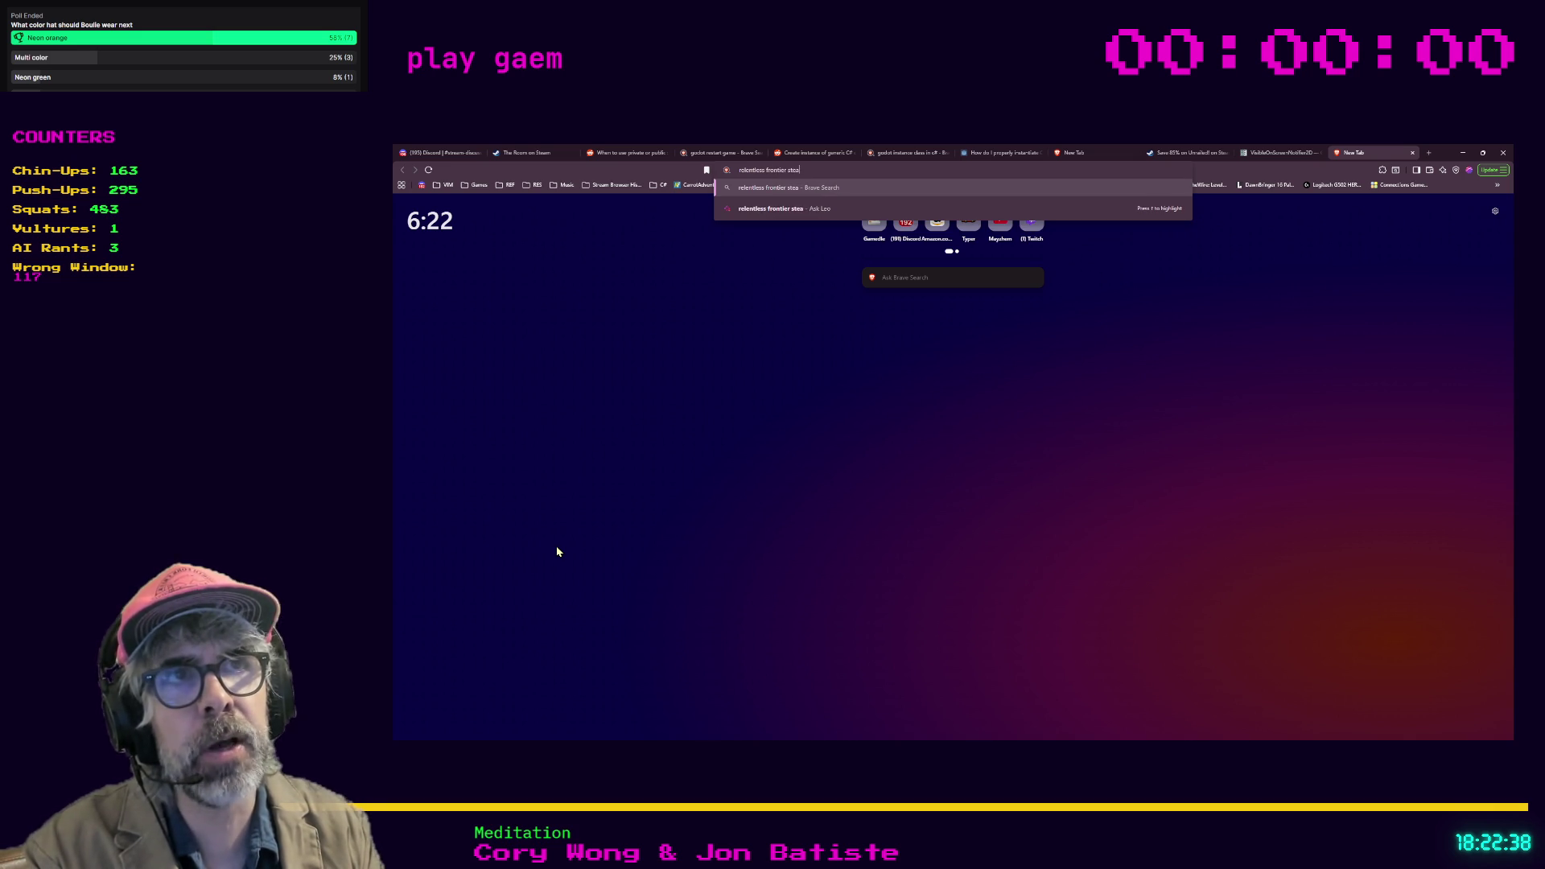
{"action": "type", "text": "m"}
{"action": "key", "text": "Return"}
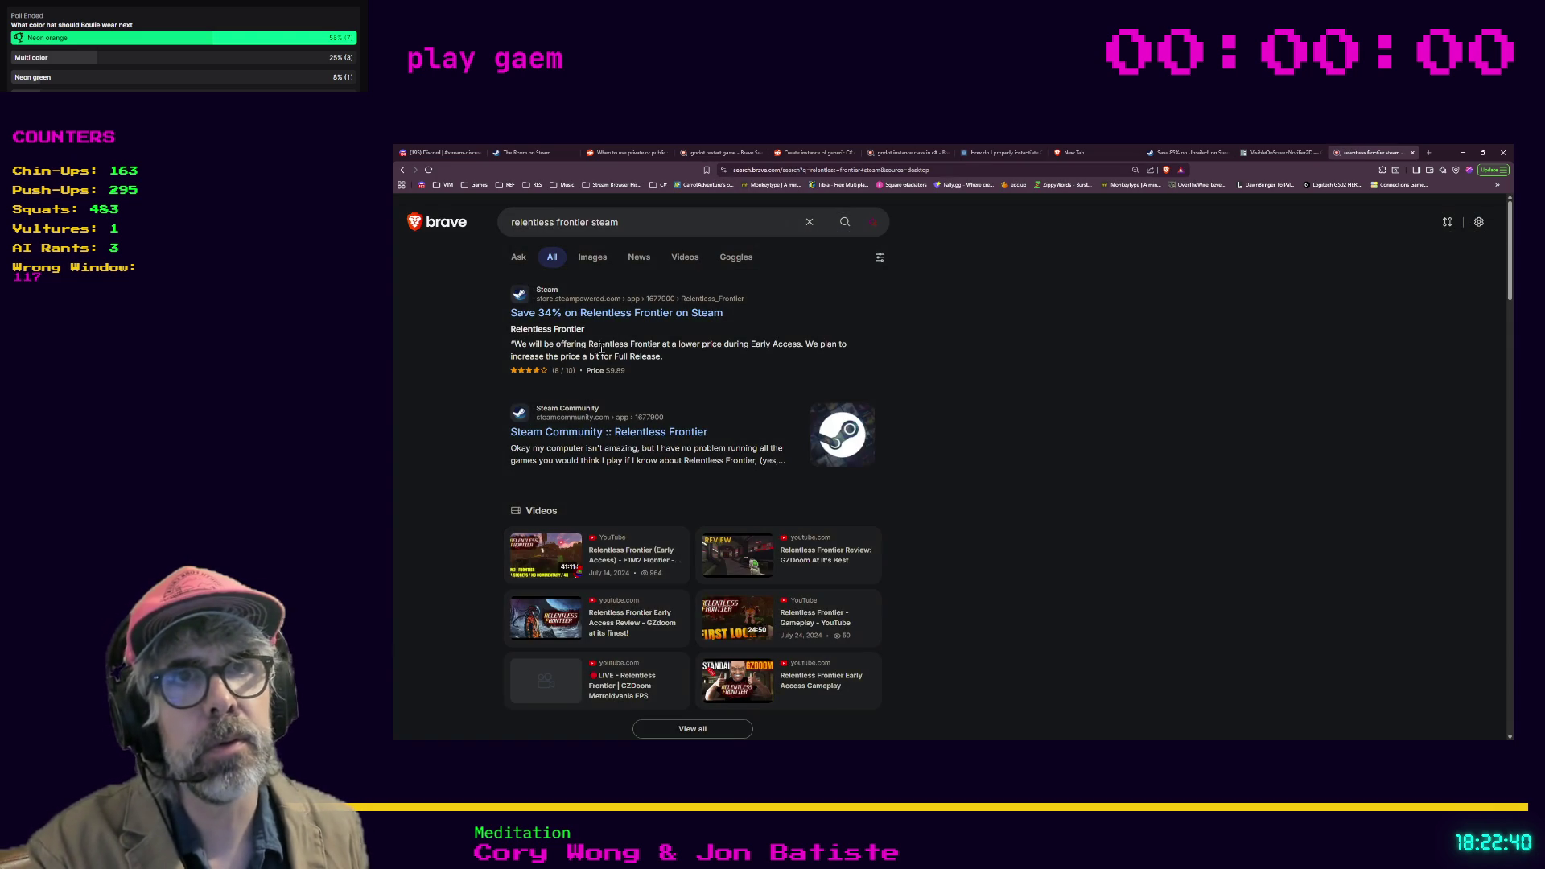
{"action": "left_click", "coordinate": [595, 318]}
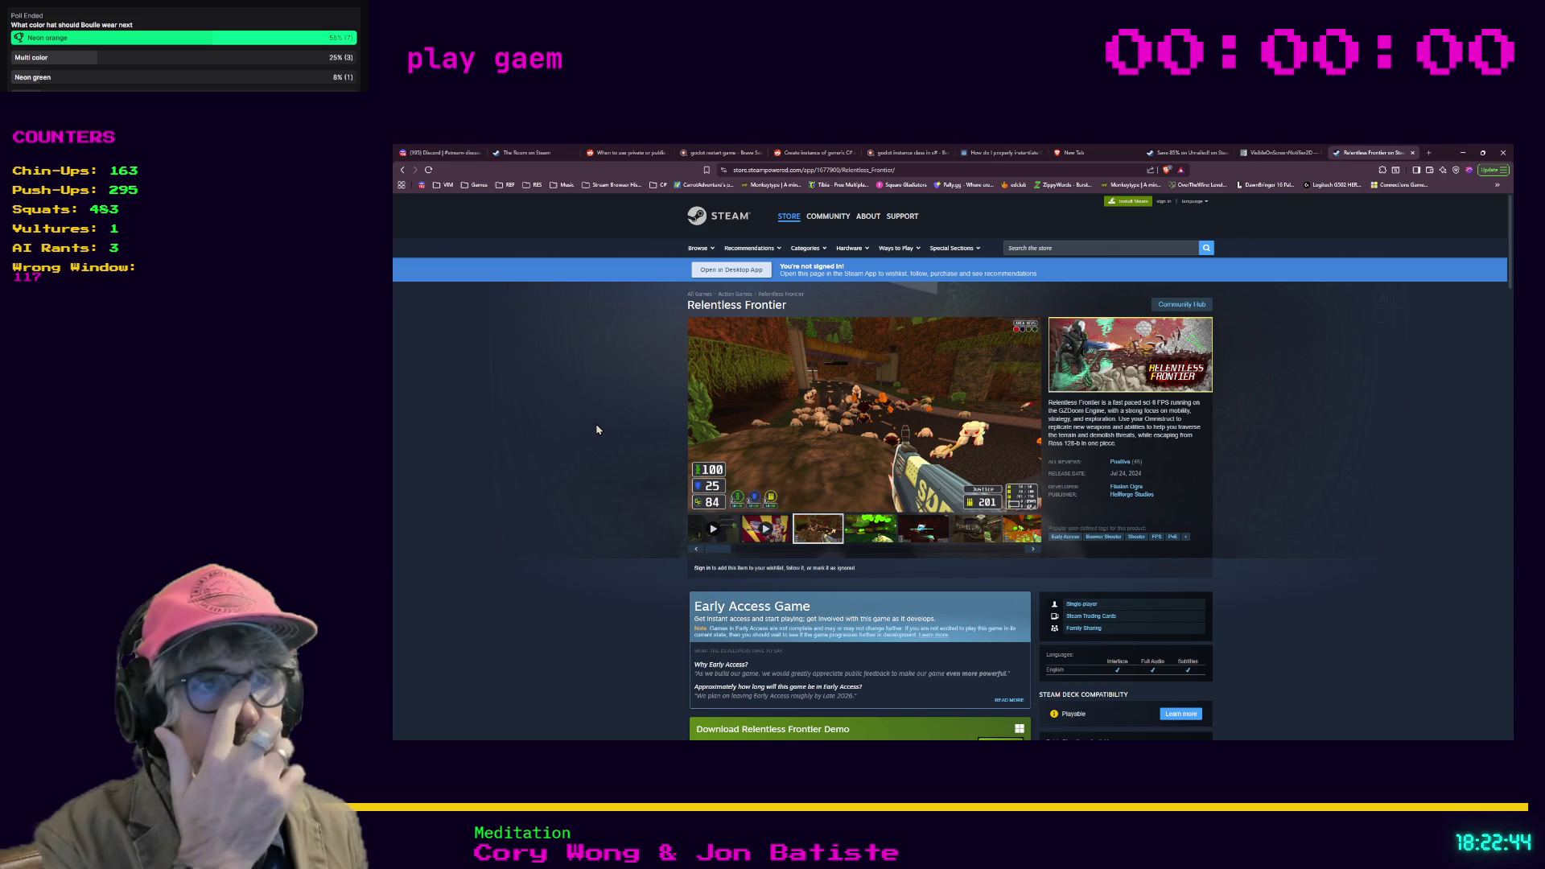
Step: Play the Early Access trailer, skip ahead, and watch it enlarged and fullscreen before returning
{"action": "left_click", "coordinate": [777, 535]}
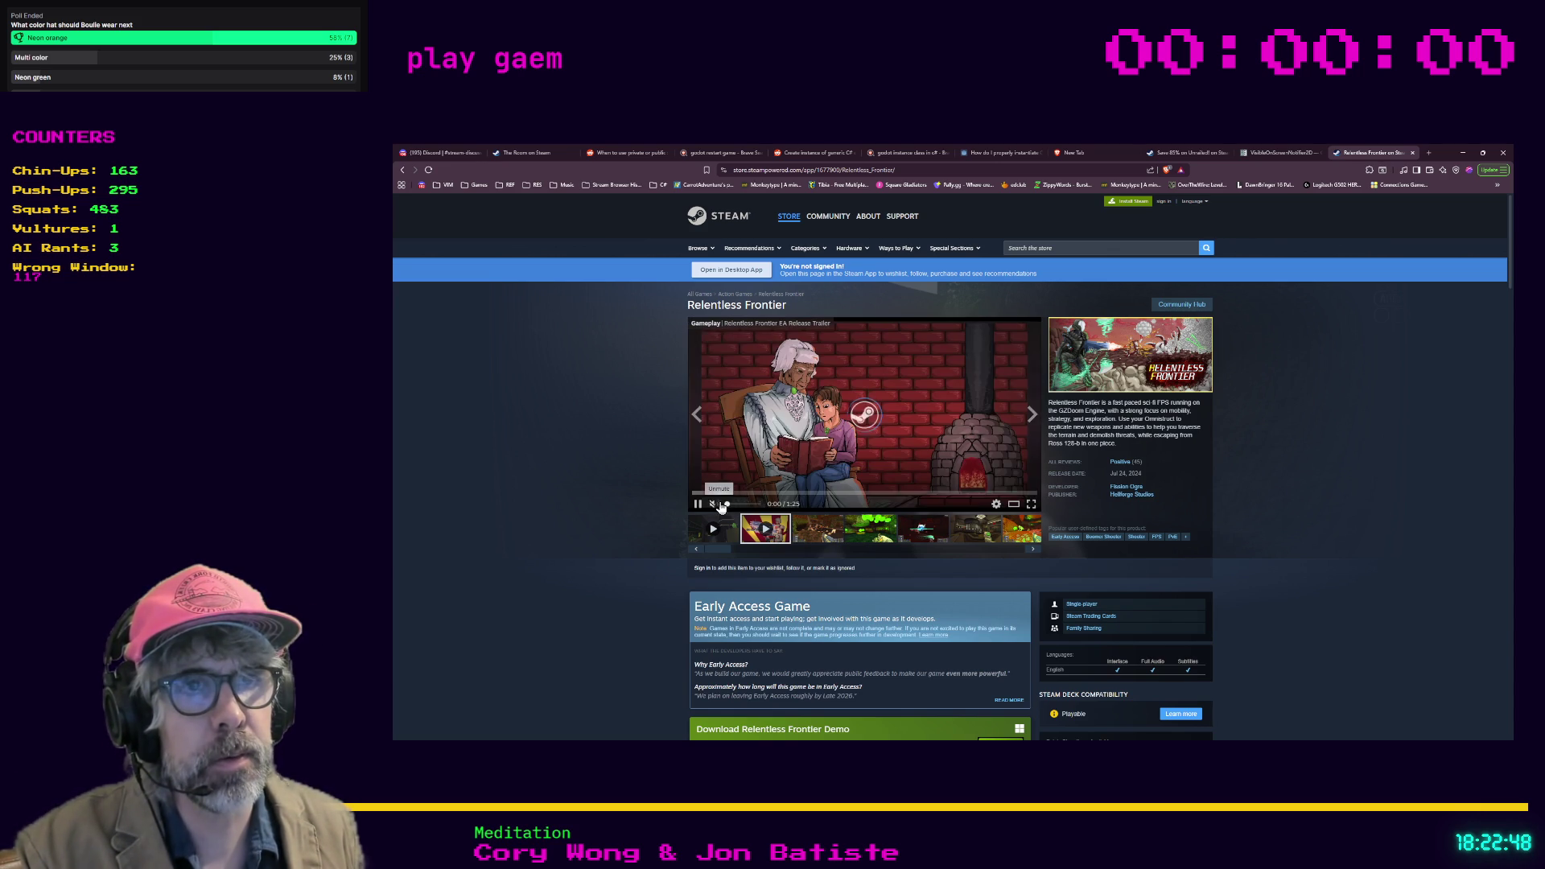
{"action": "left_click", "coordinate": [753, 492]}
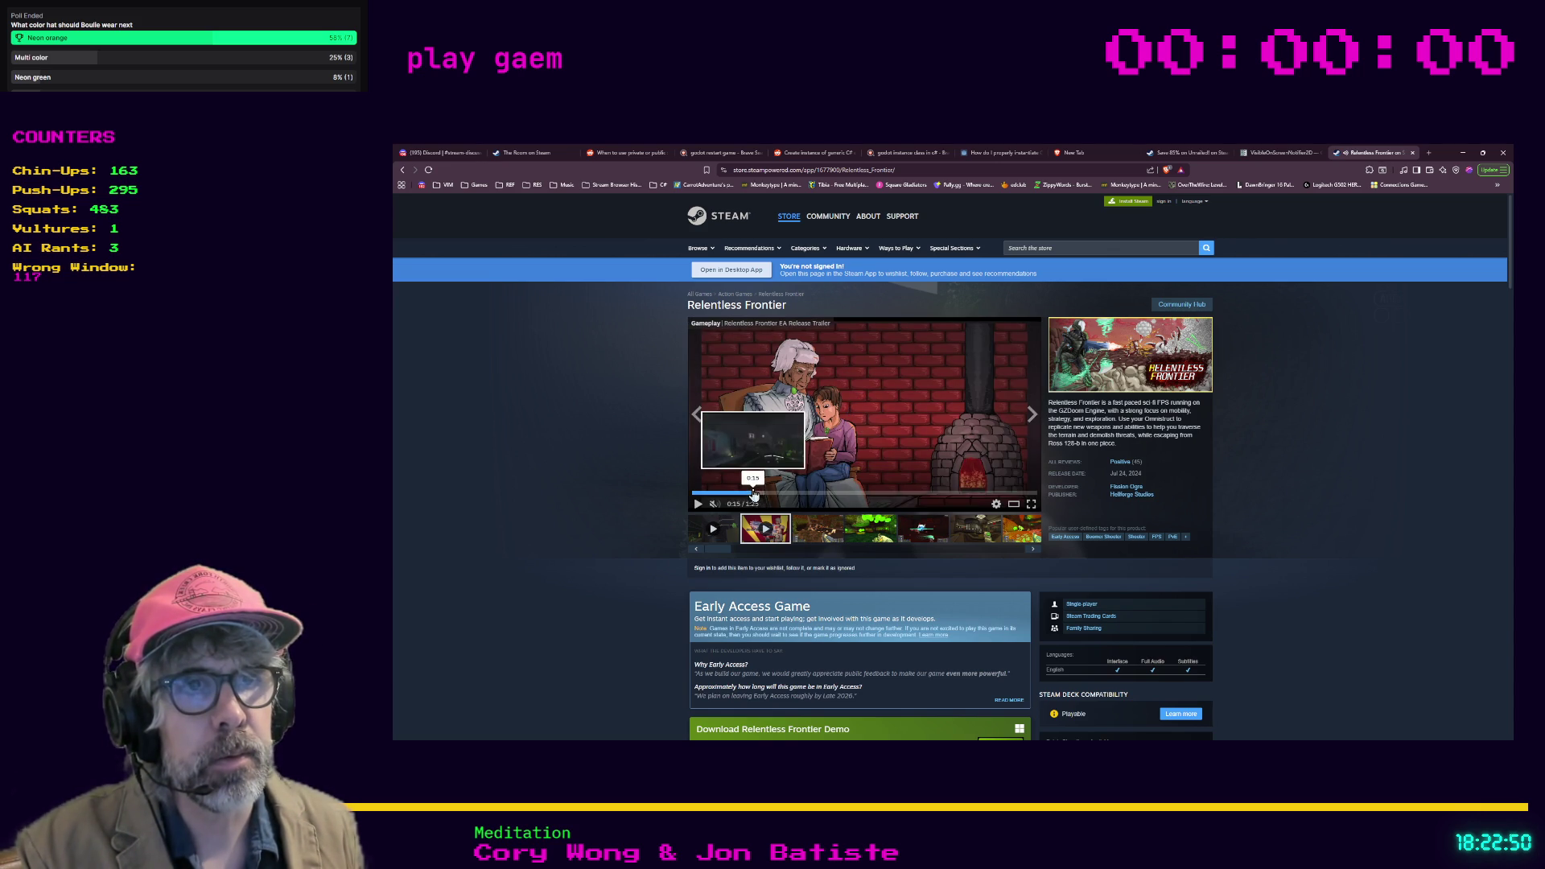
{"action": "left_click", "coordinate": [1013, 508]}
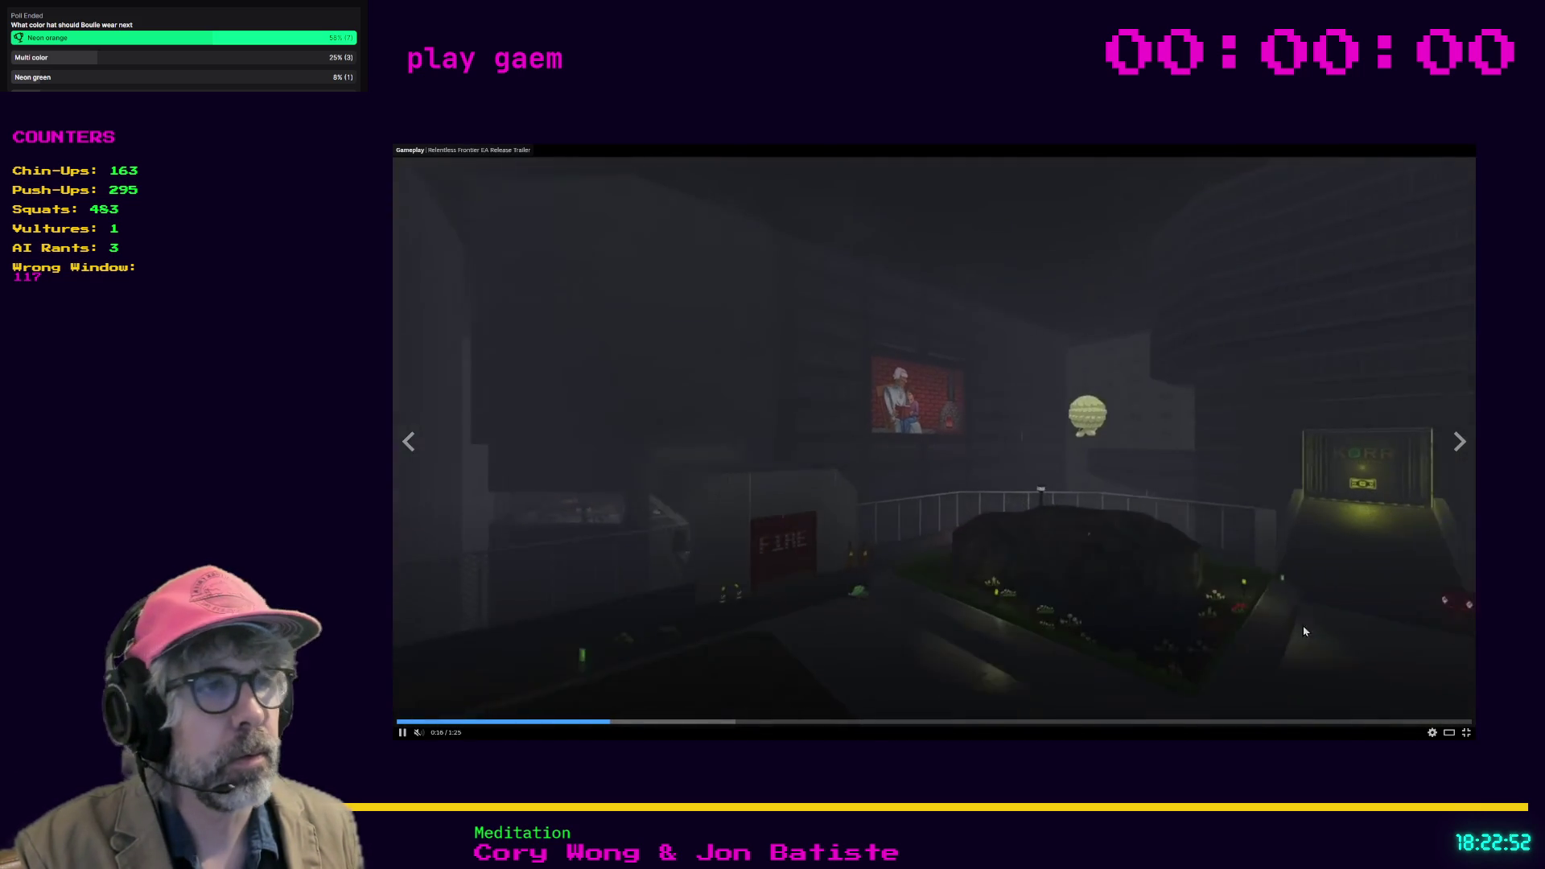
{"action": "left_click", "coordinate": [1448, 732]}
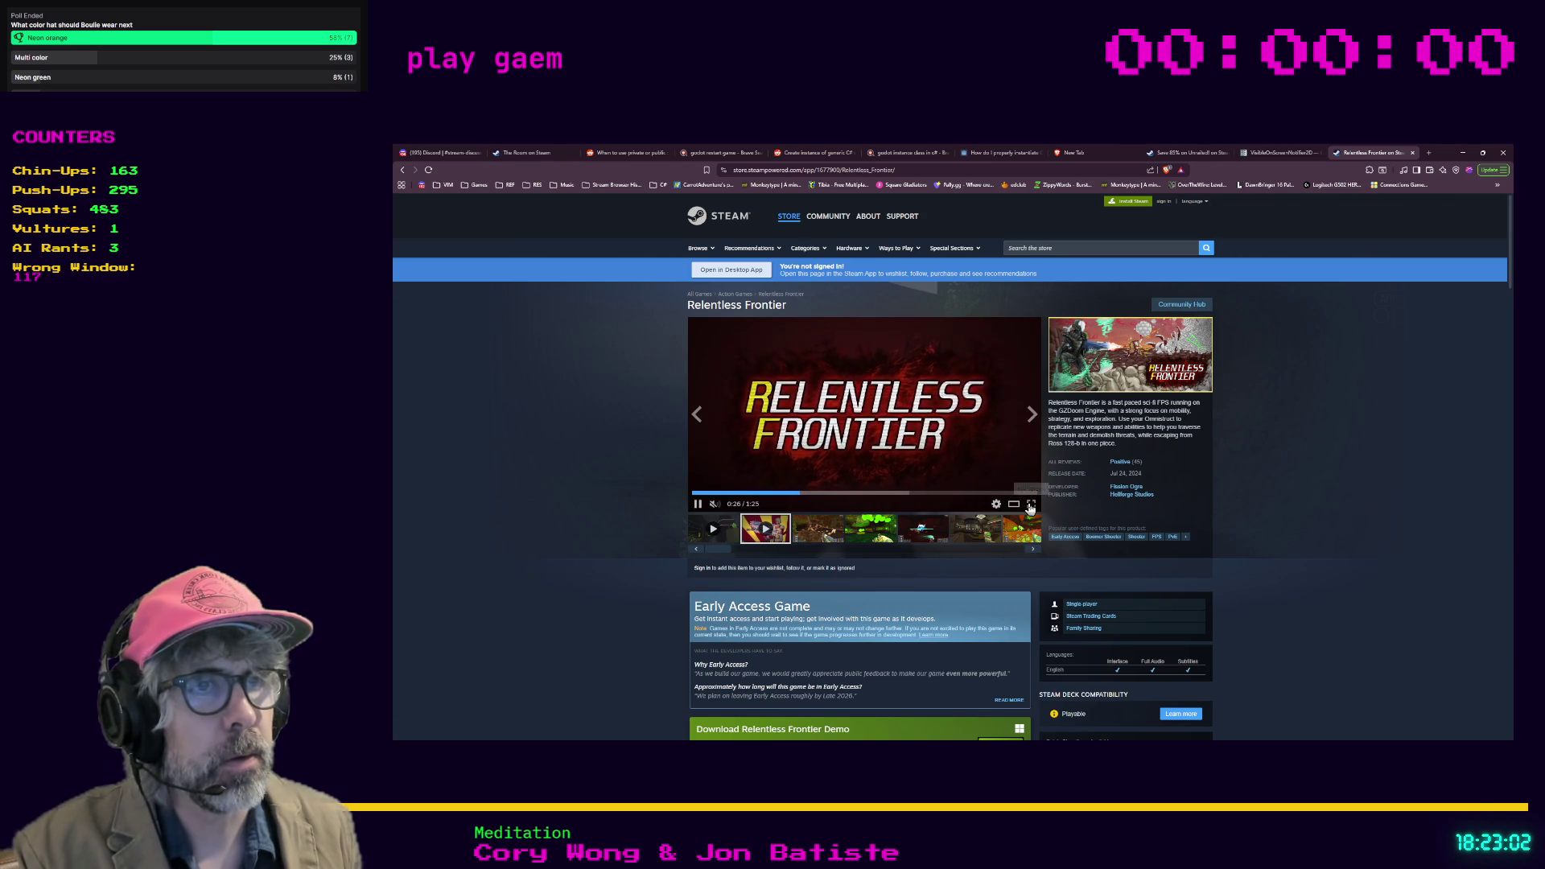
{"action": "left_click", "coordinate": [1031, 504]}
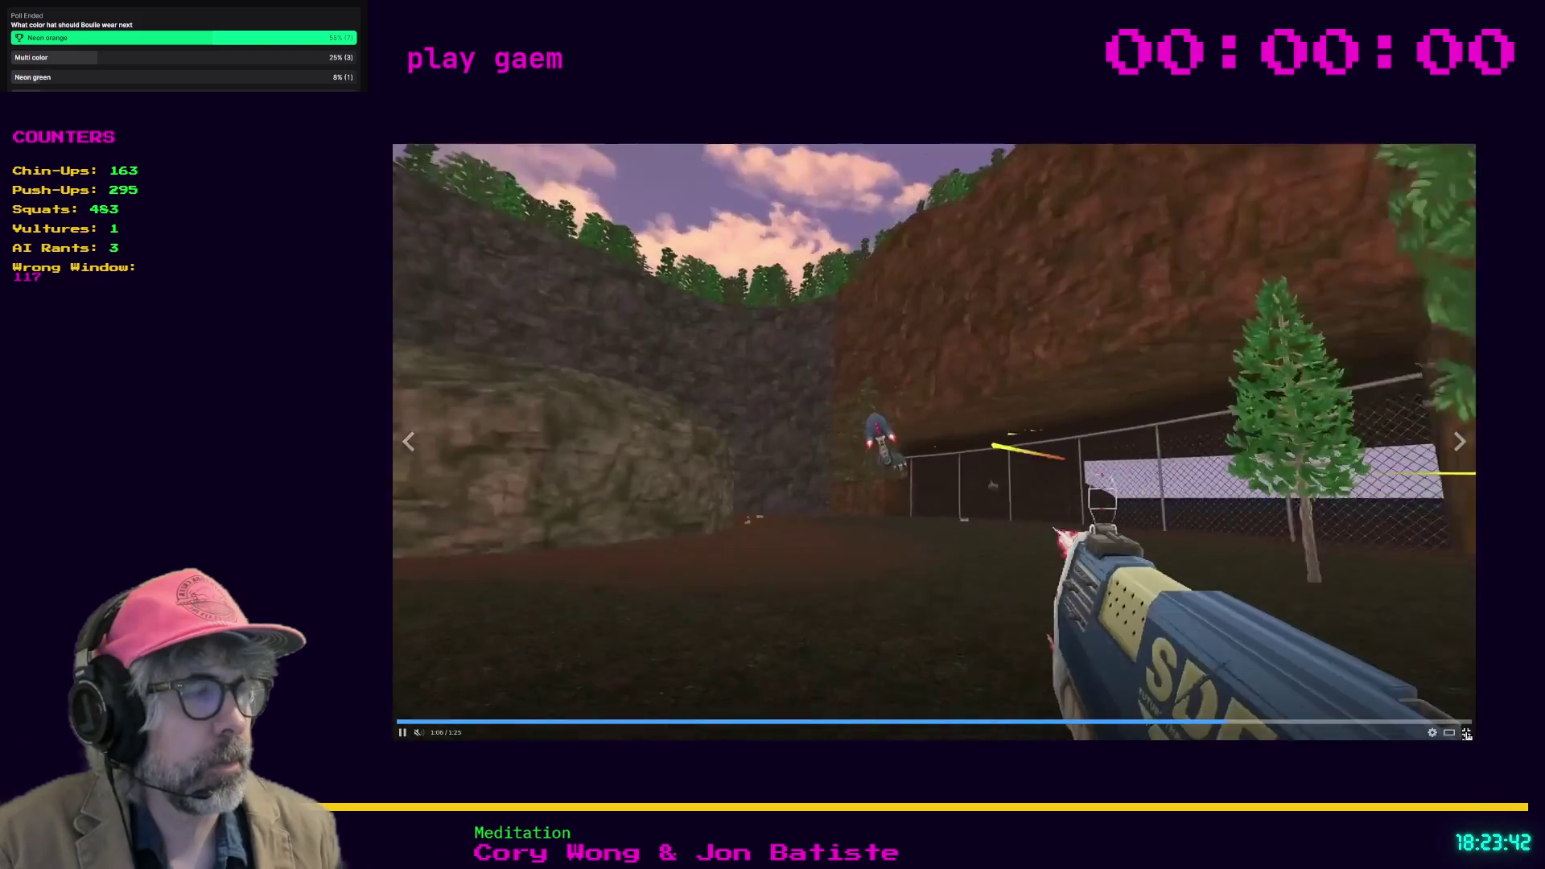
{"action": "left_click", "coordinate": [1466, 733]}
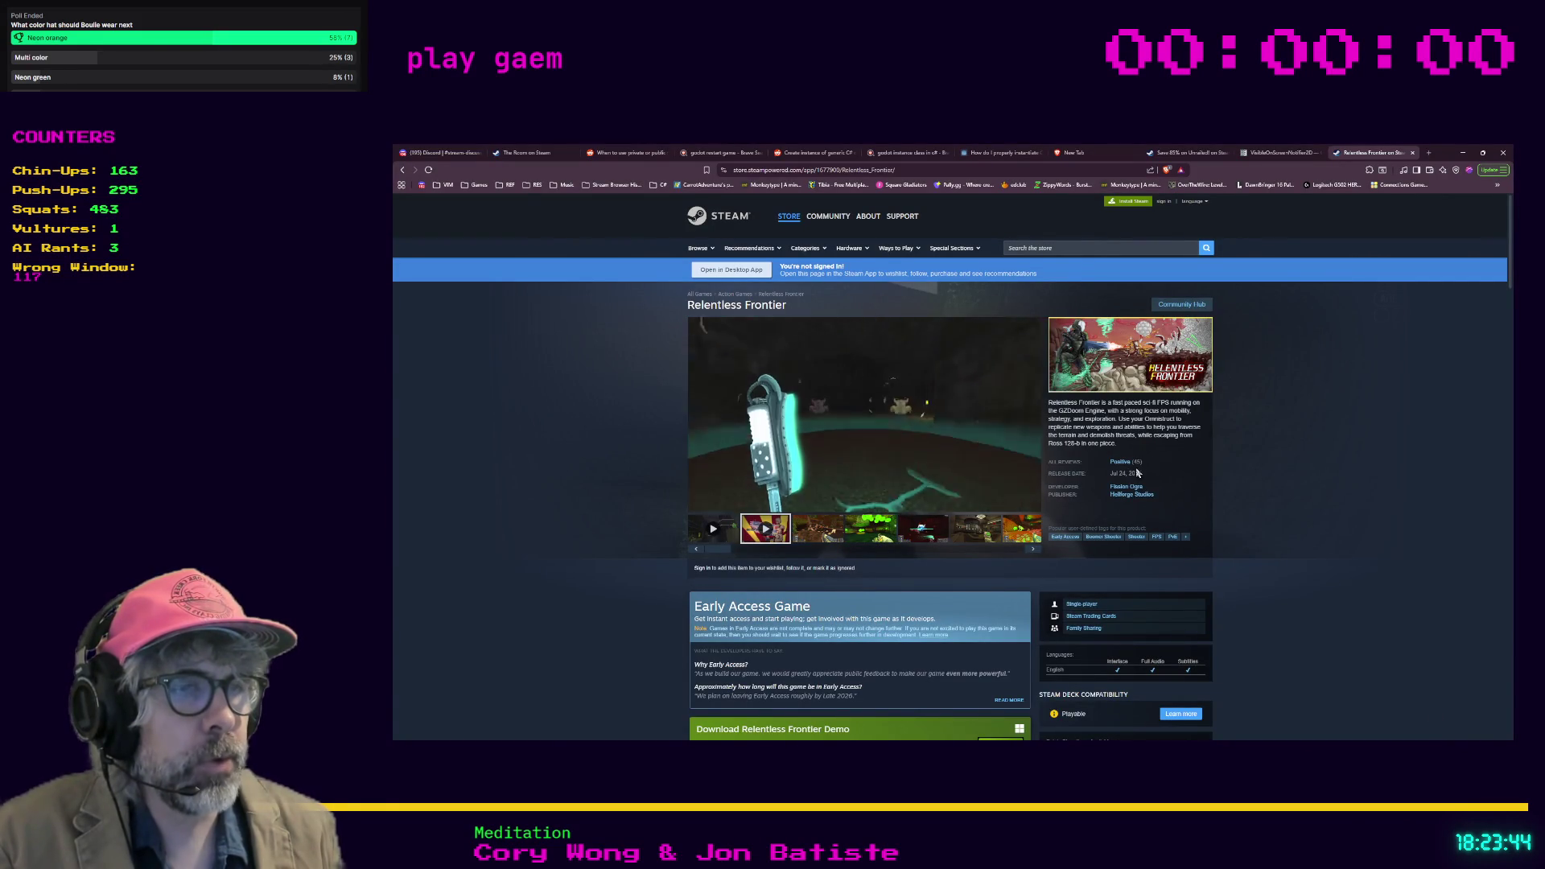
Step: Scroll the Relentless Frontier page, then bring the browser forward and select its address
{"action": "scroll", "coordinate": [1261, 499], "scroll_direction": "down", "scroll_amount": 2}
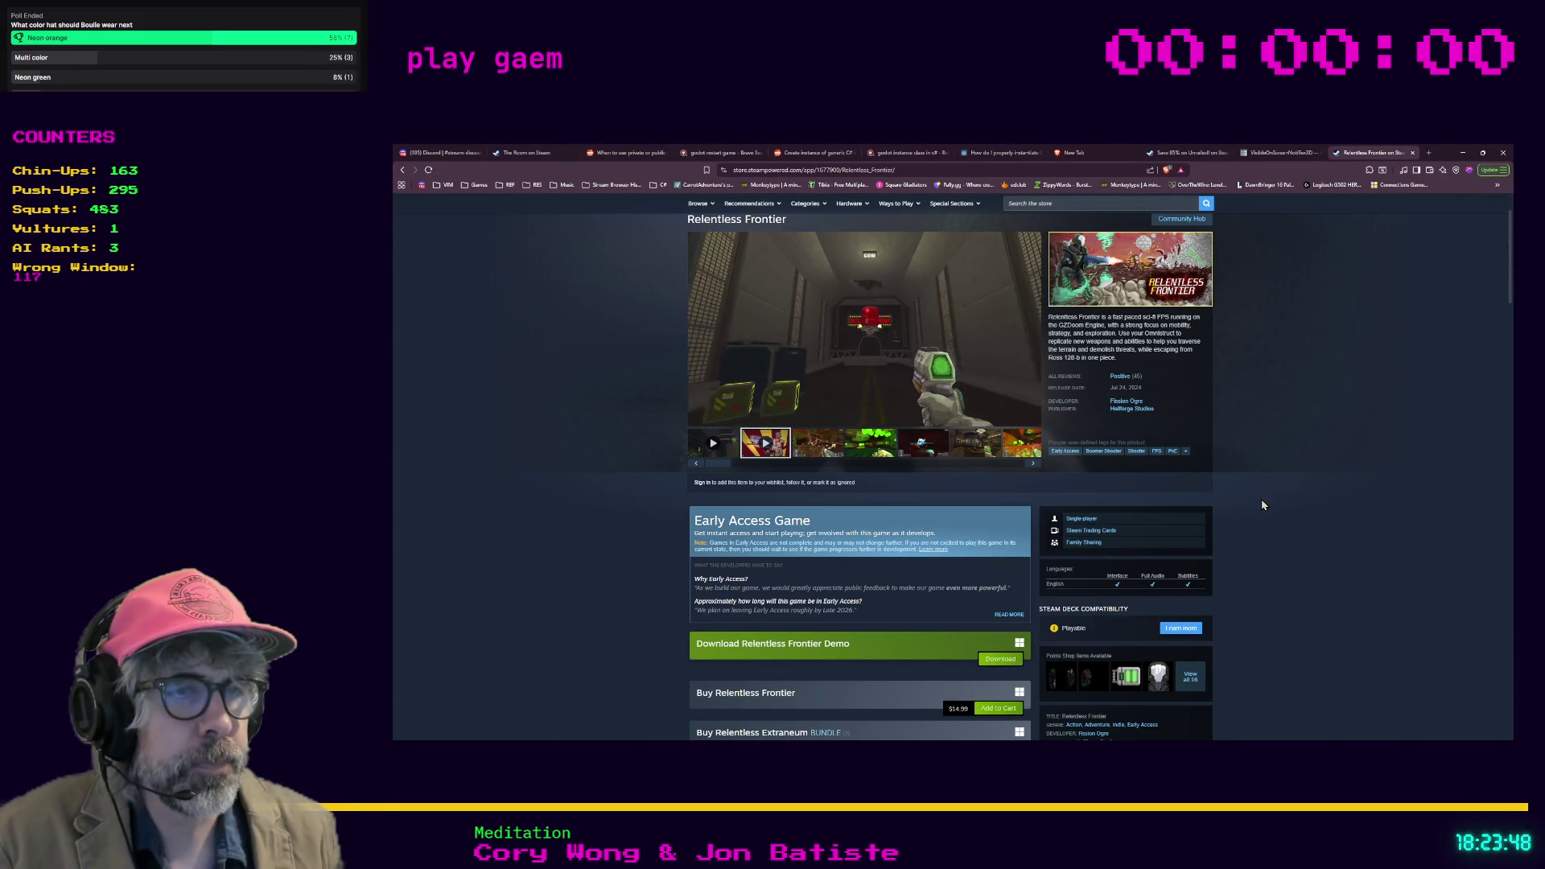
{"action": "scroll", "coordinate": [1261, 504], "scroll_direction": "up", "scroll_amount": 2}
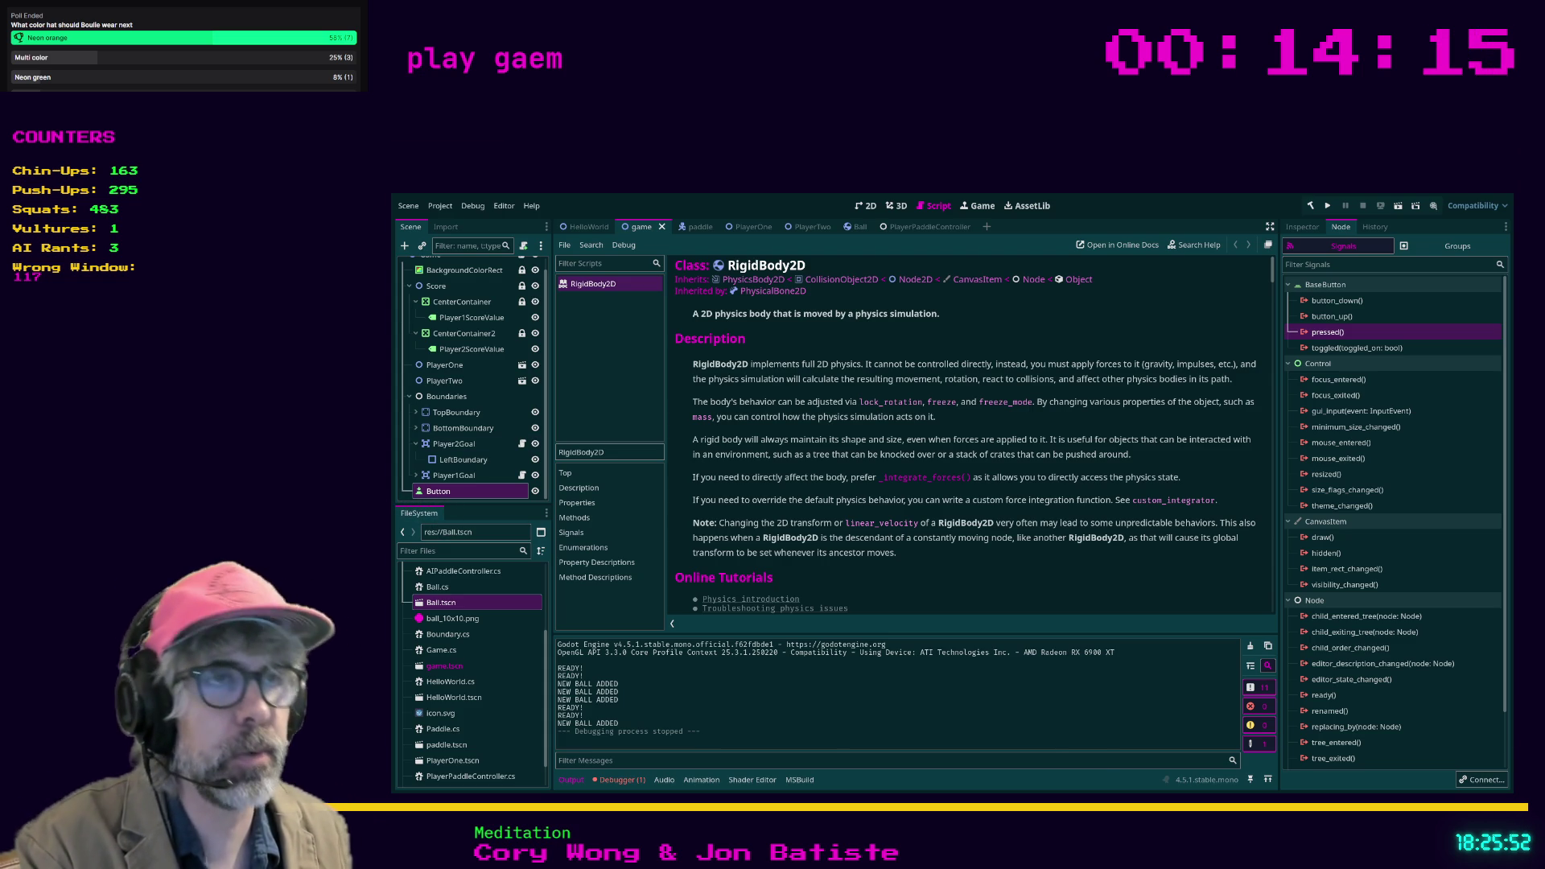
{"action": "key", "text": "alt+Tab"}
{"action": "key", "text": "ctrl+l"}
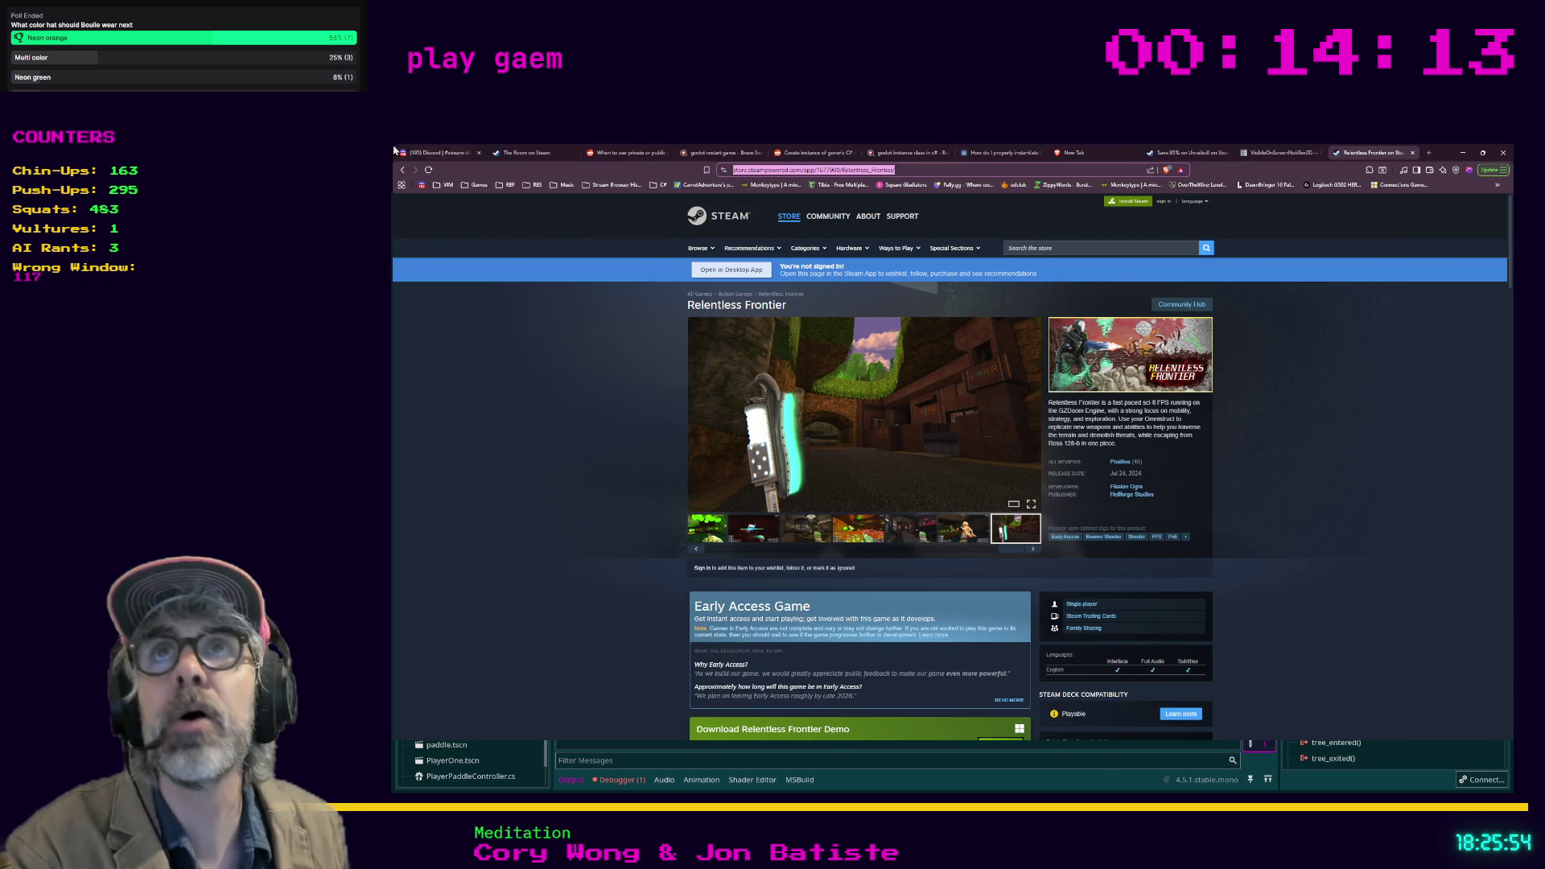
{"action": "key", "text": "Escape"}
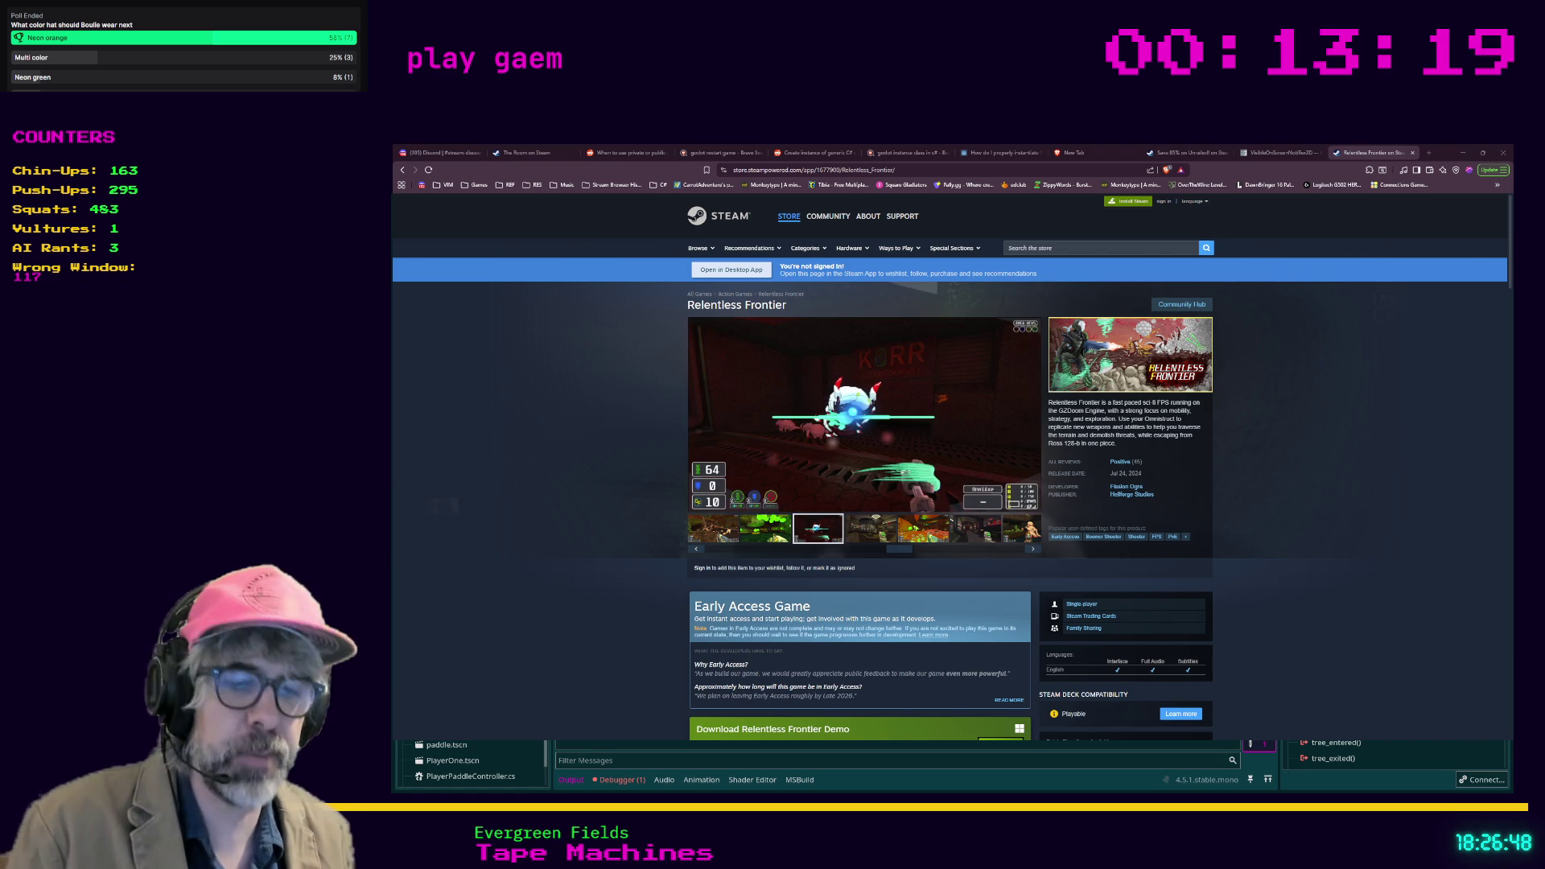
{"action": "key", "text": "ctrl+t"}
Step: Search 'godot plushy', glance at the eBay listing, then open the Makeship Godot Robot V2 Plushie page
{"action": "type", "text": "godot plushy"}
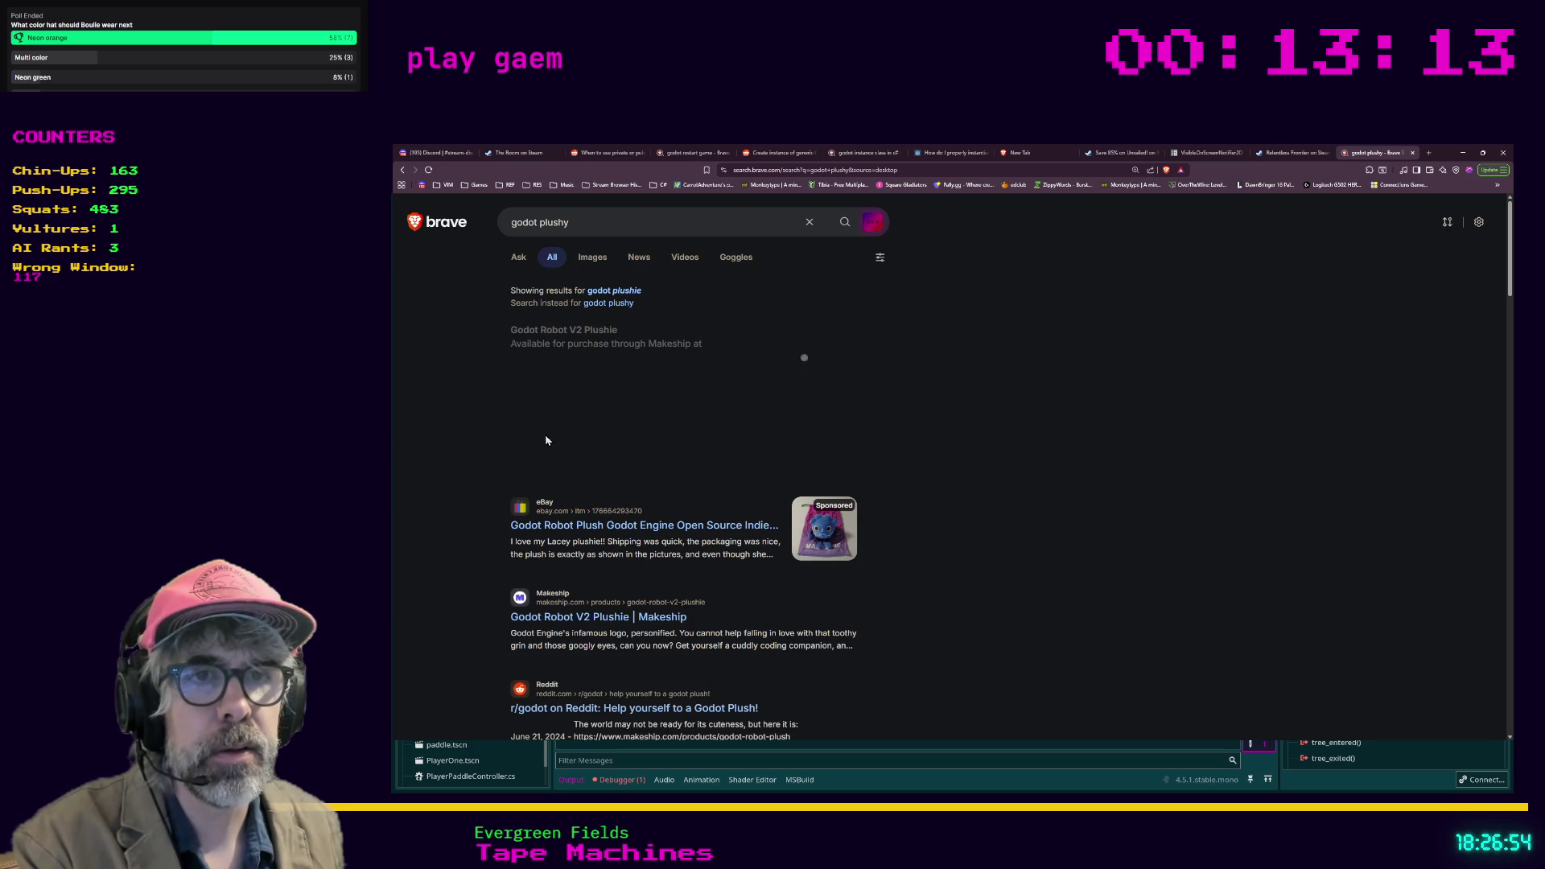
{"action": "left_click", "coordinate": [558, 527]}
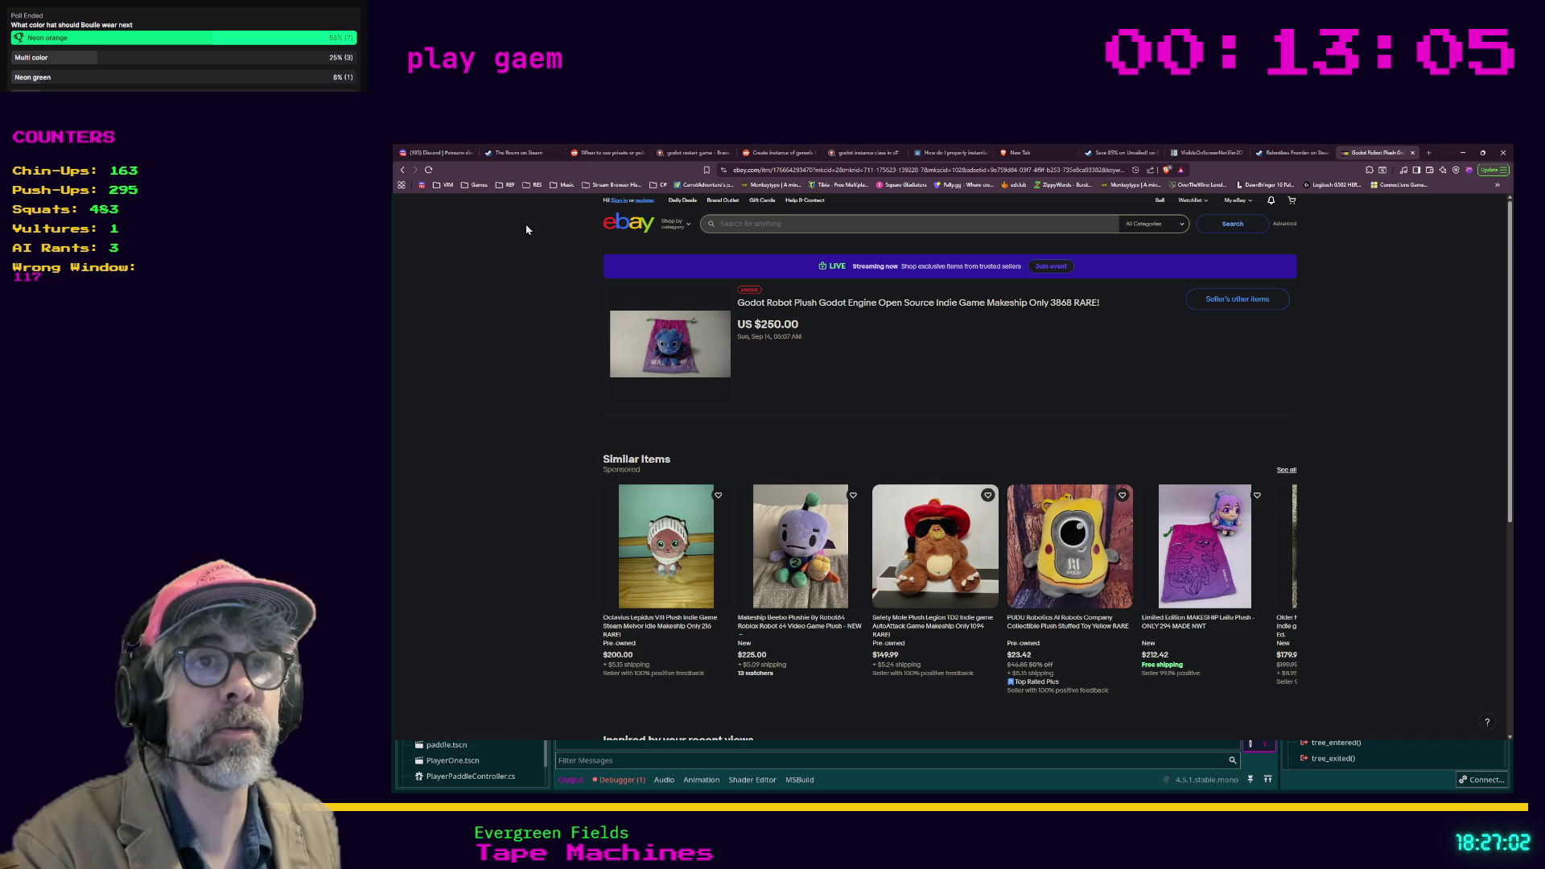
{"action": "left_click", "coordinate": [403, 171]}
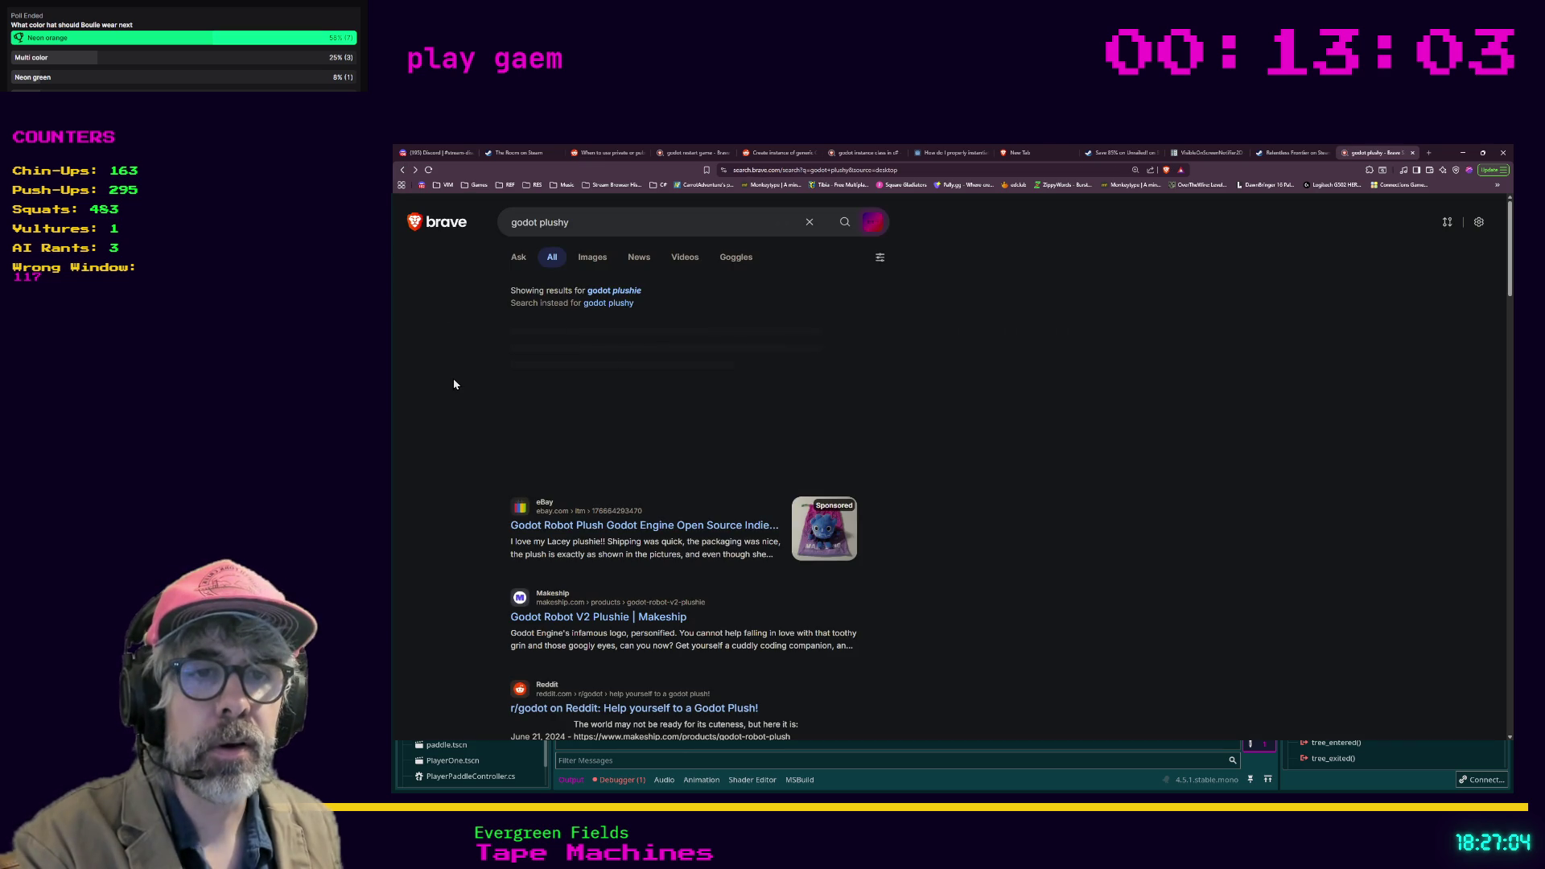
{"action": "scroll", "coordinate": [454, 385], "scroll_direction": "down", "scroll_amount": 1}
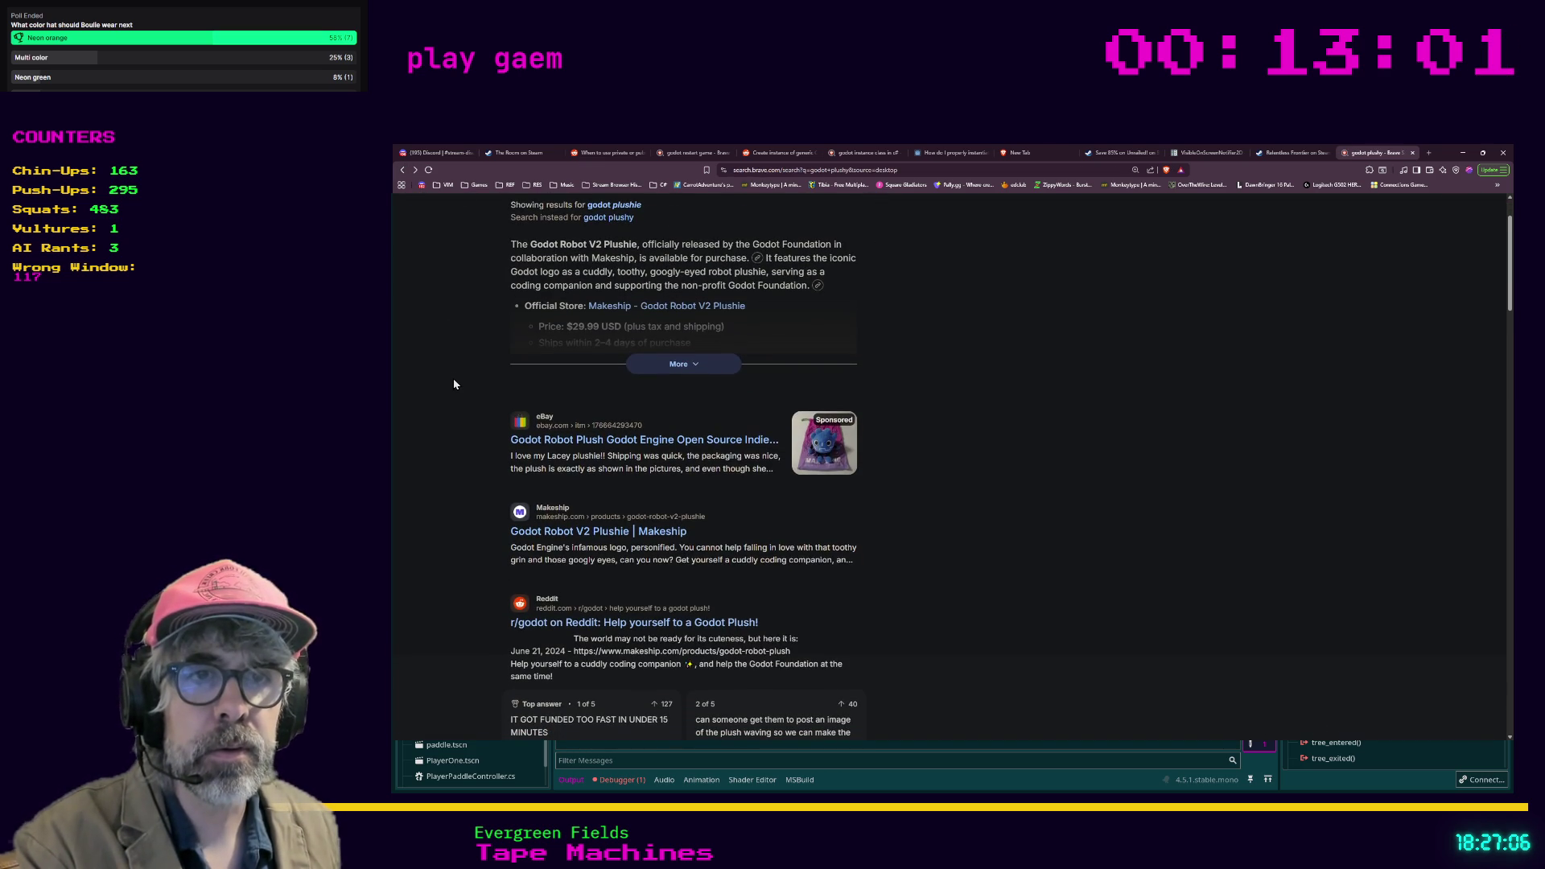
{"action": "left_click", "coordinate": [523, 532]}
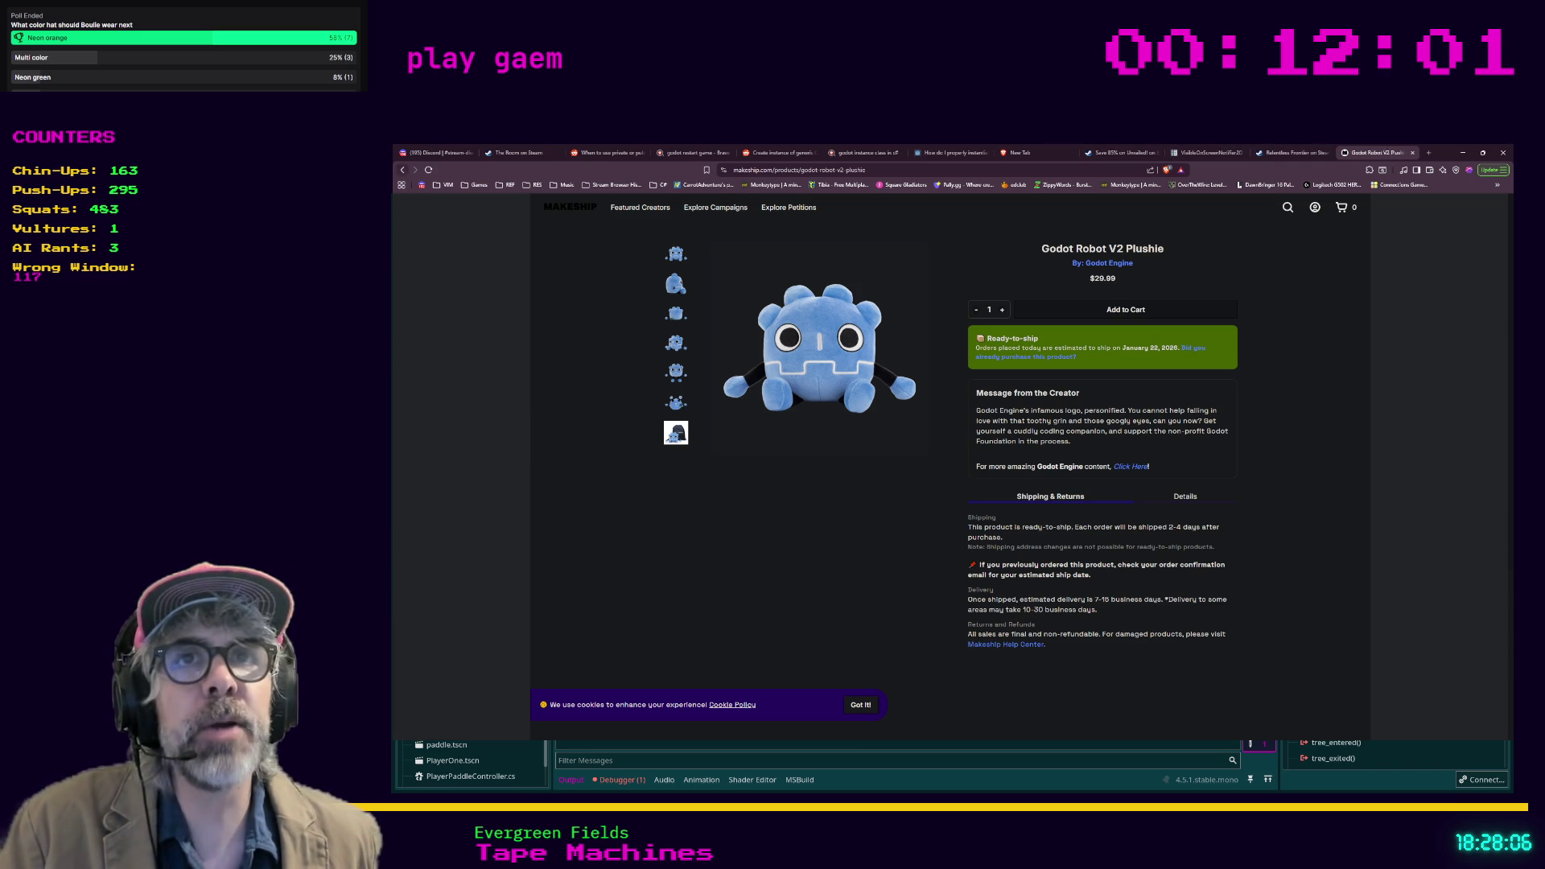
Step: Go back from the $29.99 Makeship plushie page to the godot plushy search results
{"action": "key", "text": "alt+Left"}
Step: View the US $250.00 eBay Godot Robot Plush listing and its similar items, then start a new tab
{"action": "left_click", "coordinate": [578, 441]}
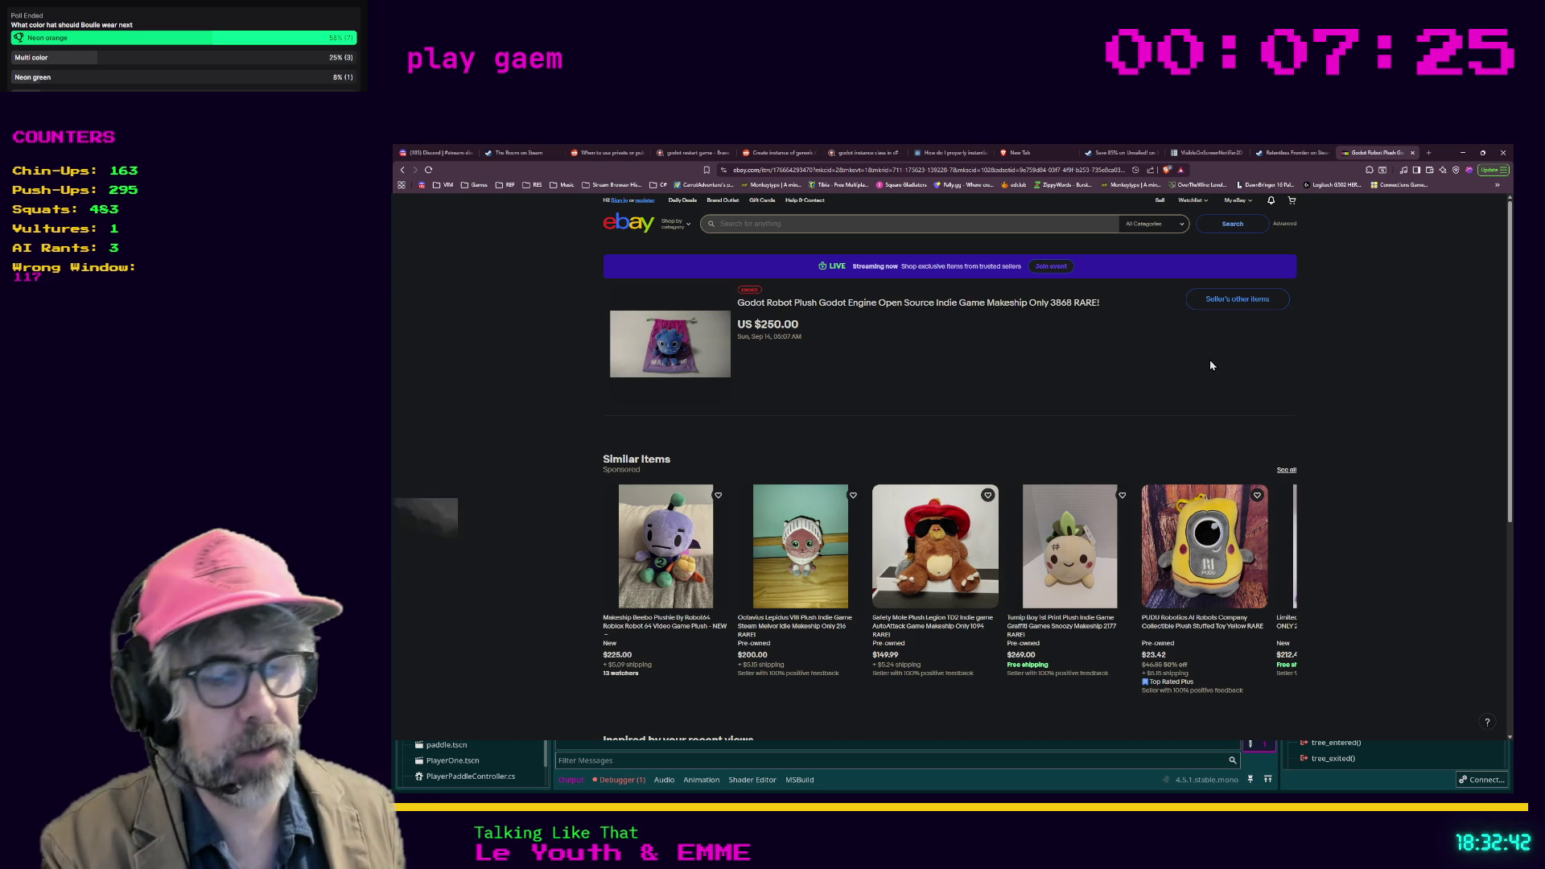
{"action": "key", "text": "ctrl+t"}
Step: Search 'ostranauts' and open the Ostranauts on Steam result
{"action": "type", "text": "ostra"}
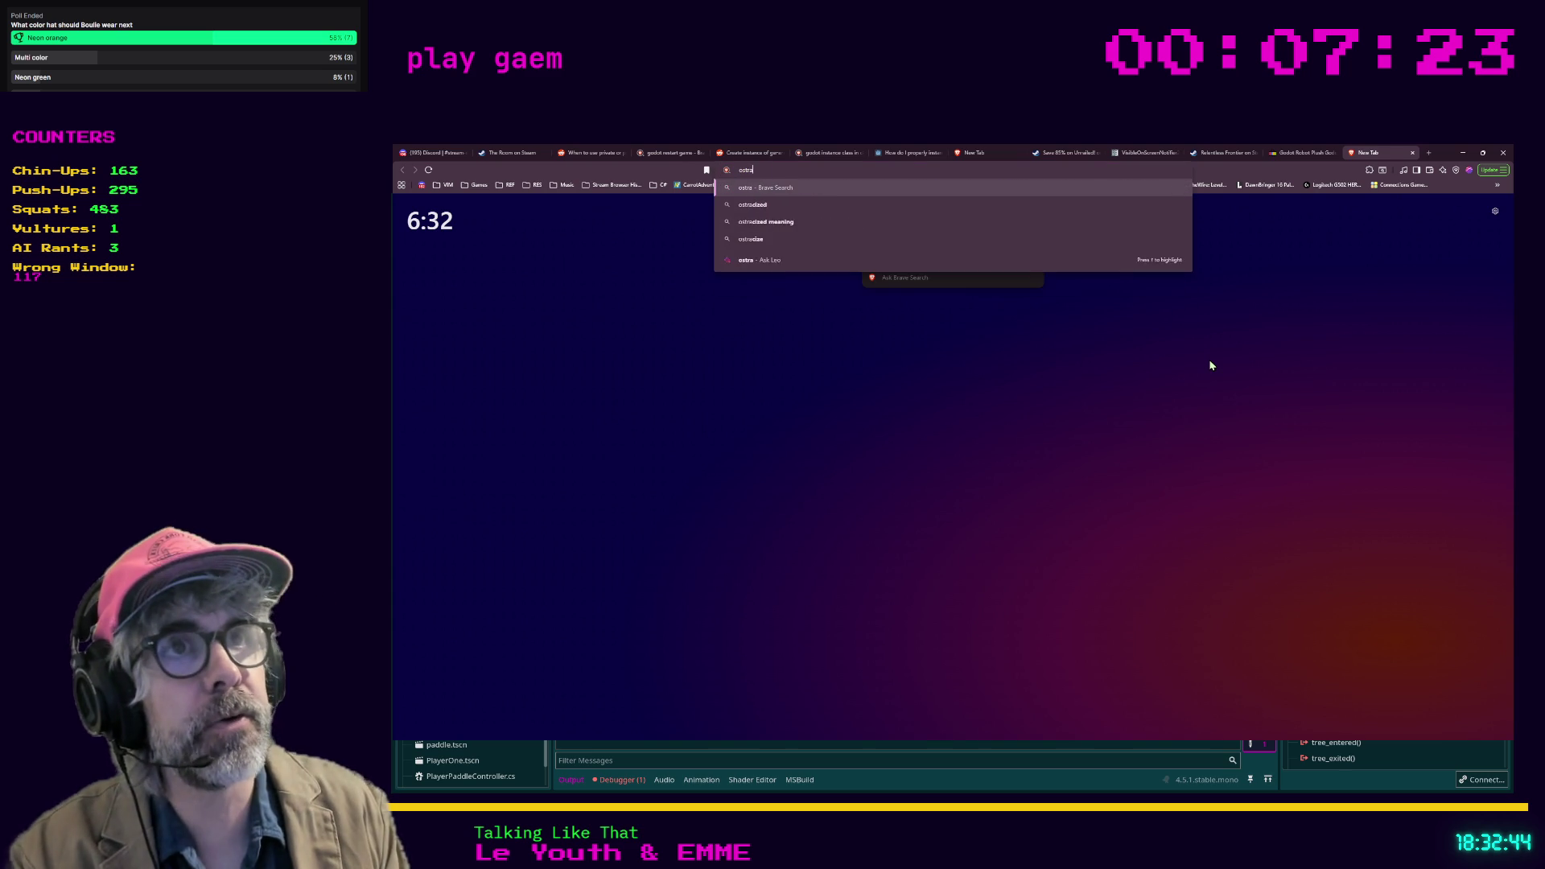
{"action": "type", "text": "nauts"}
{"action": "key", "text": "Return"}
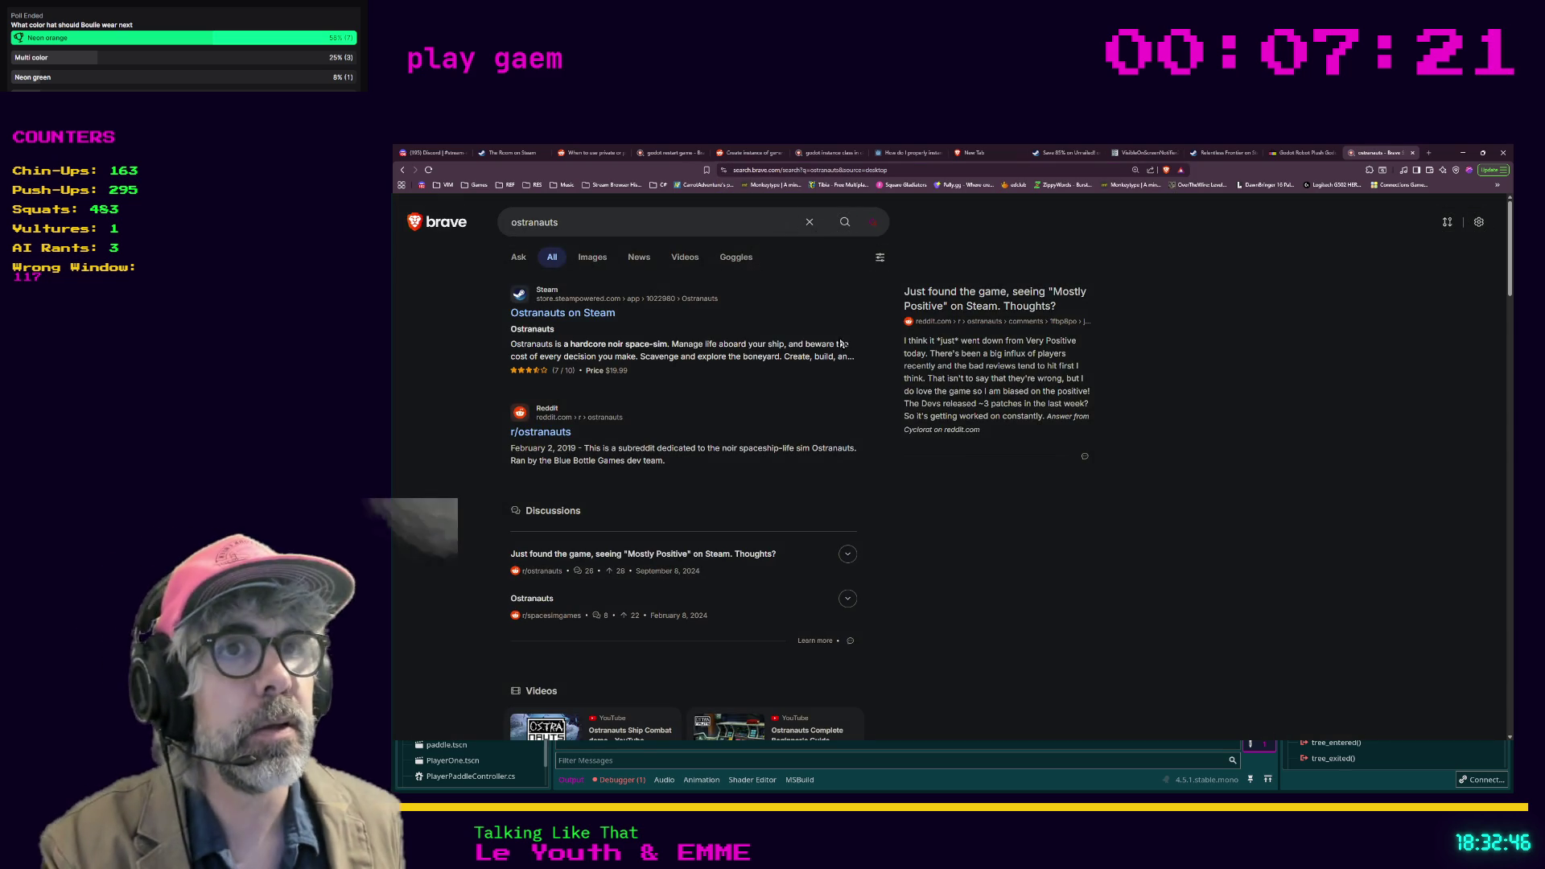
{"action": "left_click", "coordinate": [562, 313]}
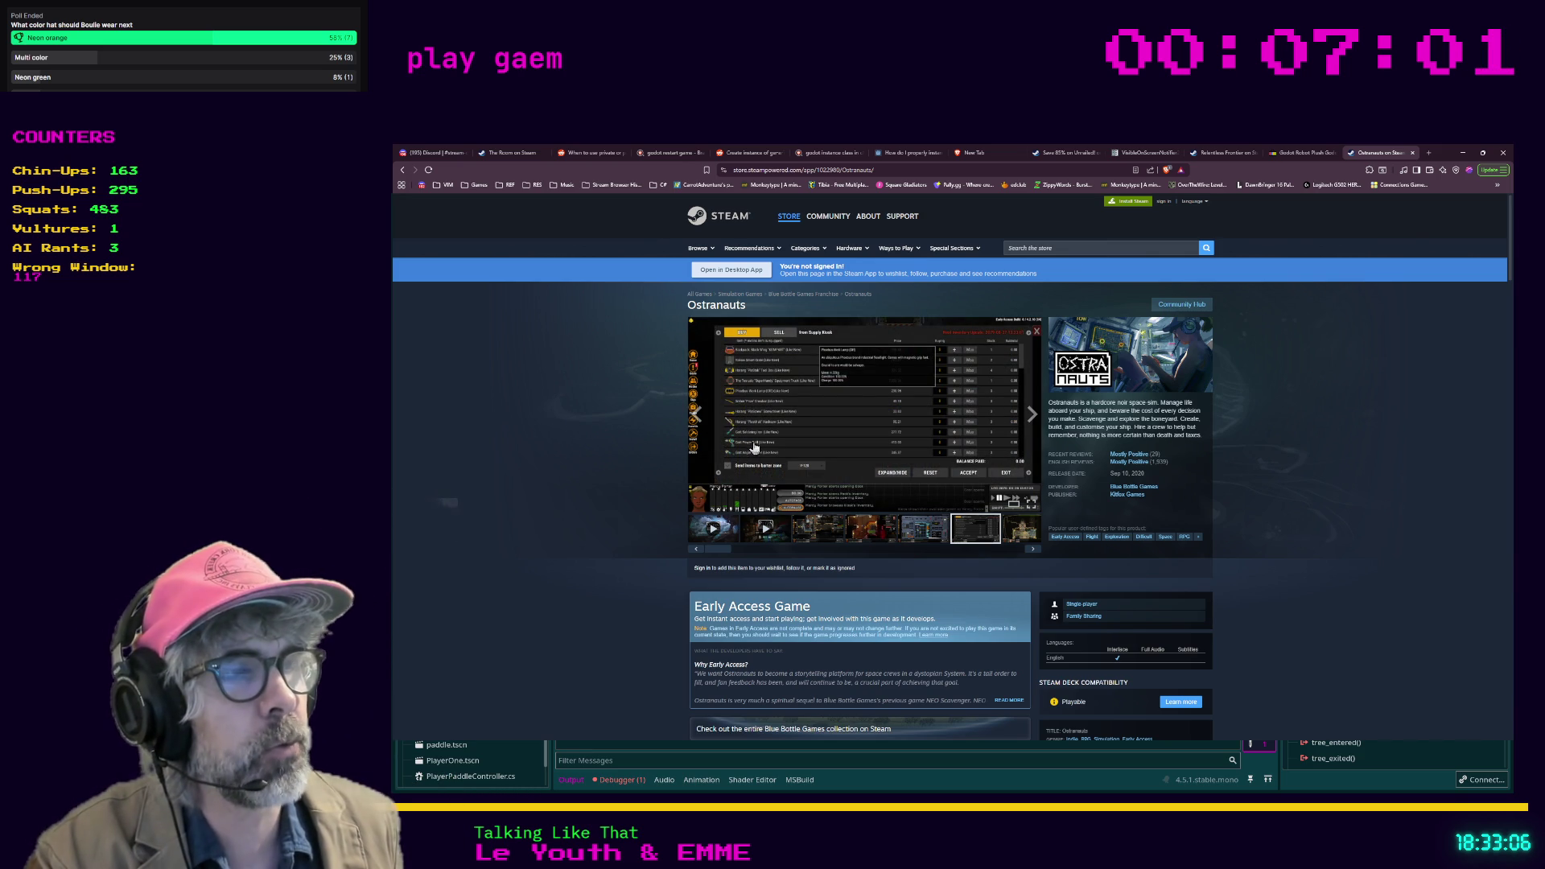
Step: Browse the Ostranauts screenshots full size, then scroll down to the $19.99 purchase section
{"action": "left_click", "coordinate": [851, 527]}
{"action": "left_click", "coordinate": [857, 456]}
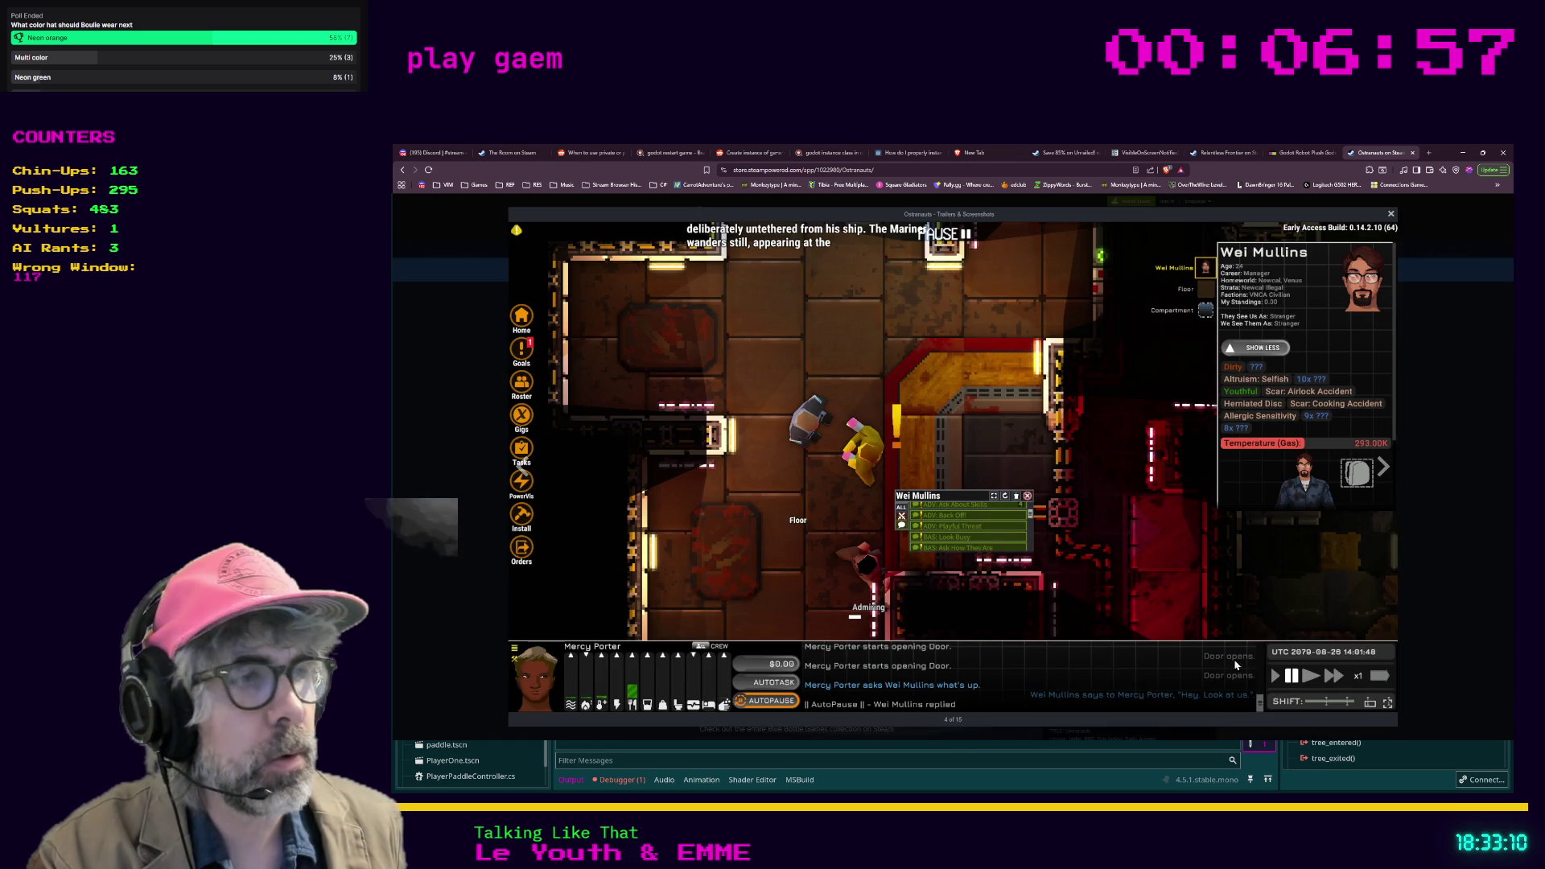
{"action": "left_click", "coordinate": [1414, 448]}
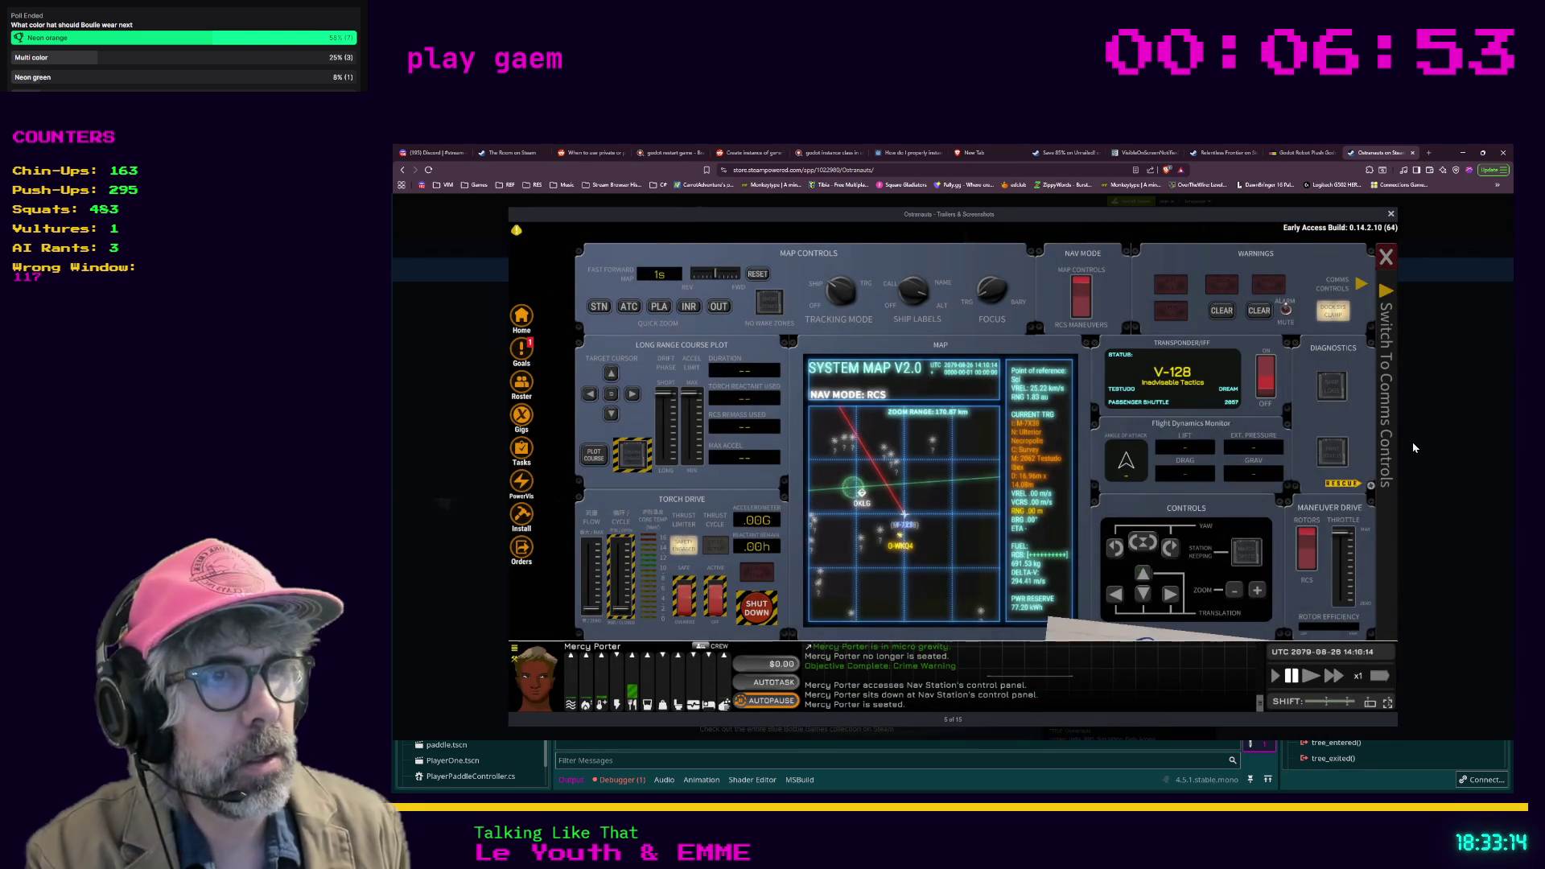
{"action": "left_click", "coordinate": [1413, 448]}
{"action": "left_click", "coordinate": [1414, 448]}
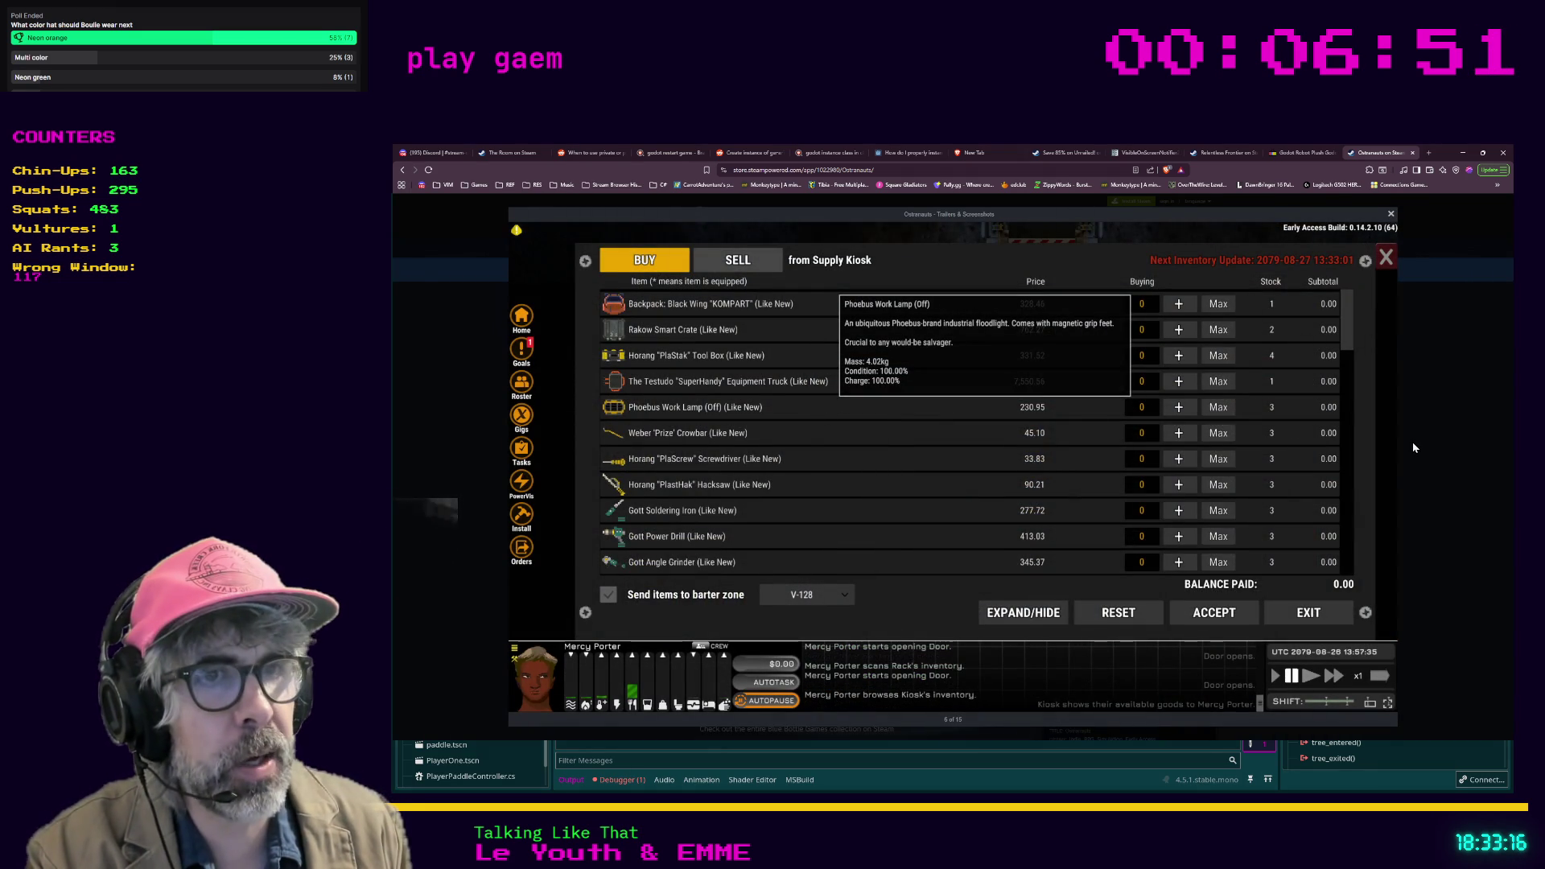
{"action": "key", "text": "Left"}
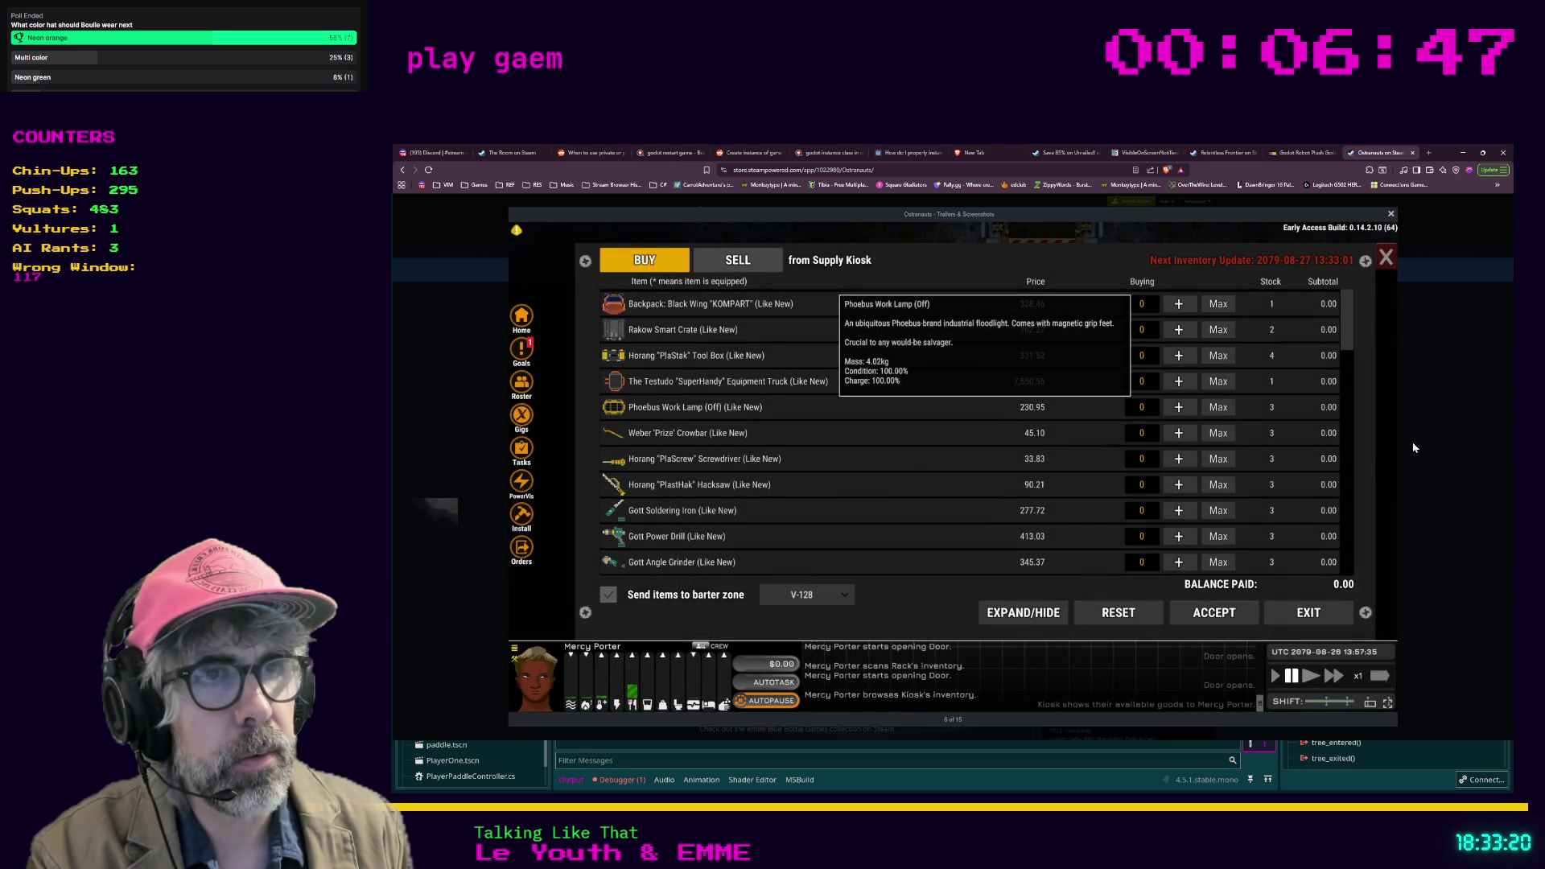
{"action": "key", "text": "Left"}
{"action": "key", "text": "Left"}
{"action": "key", "text": "Left"}
{"action": "key", "text": "Left"}
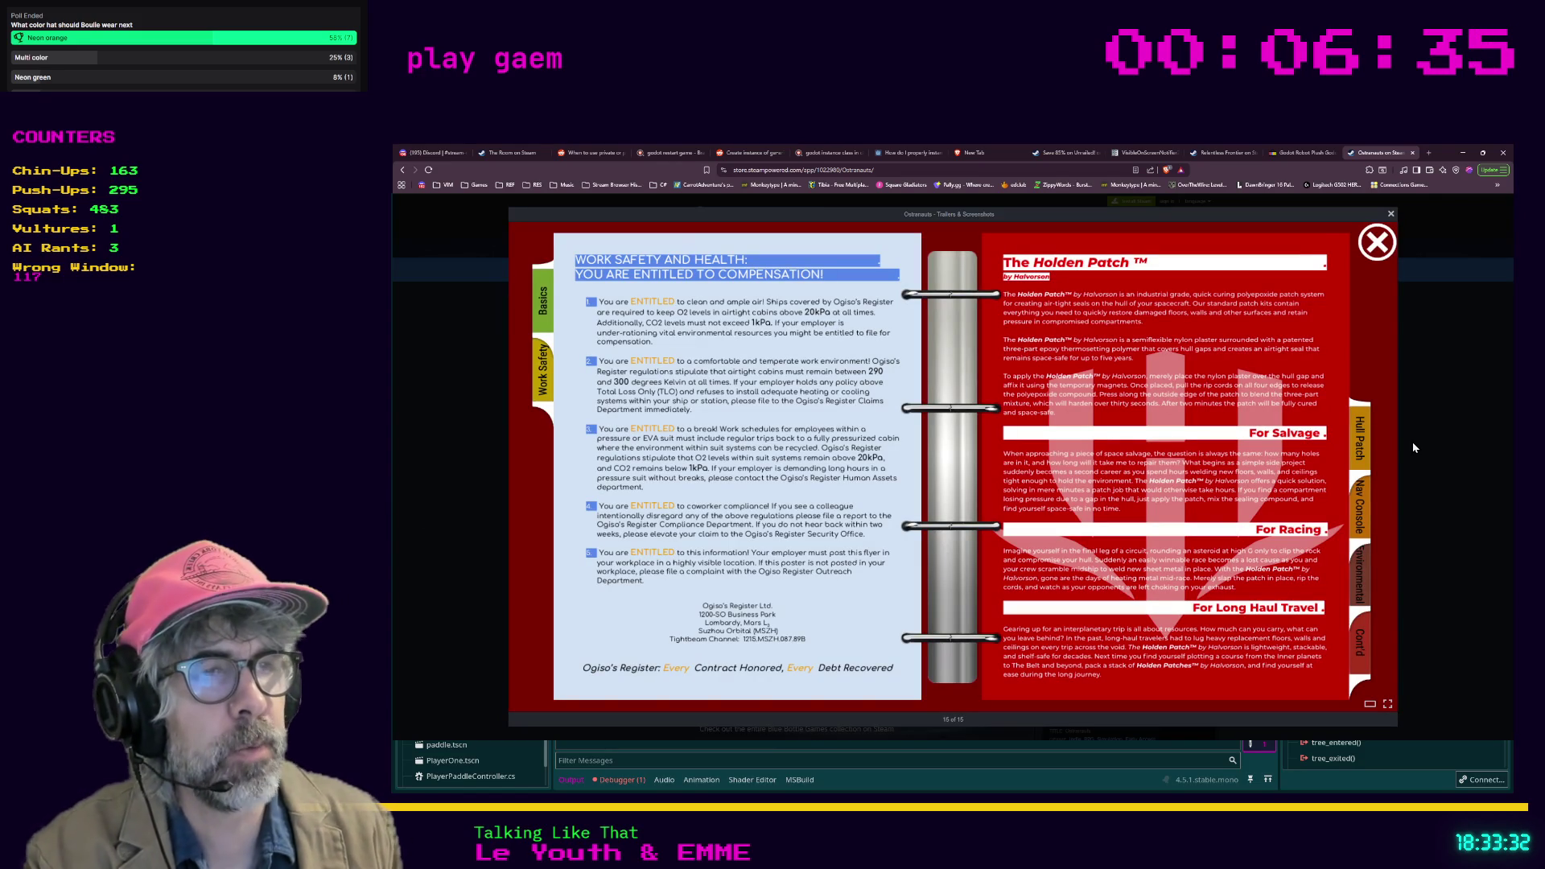
{"action": "key", "text": "Left"}
{"action": "key", "text": "Left"}
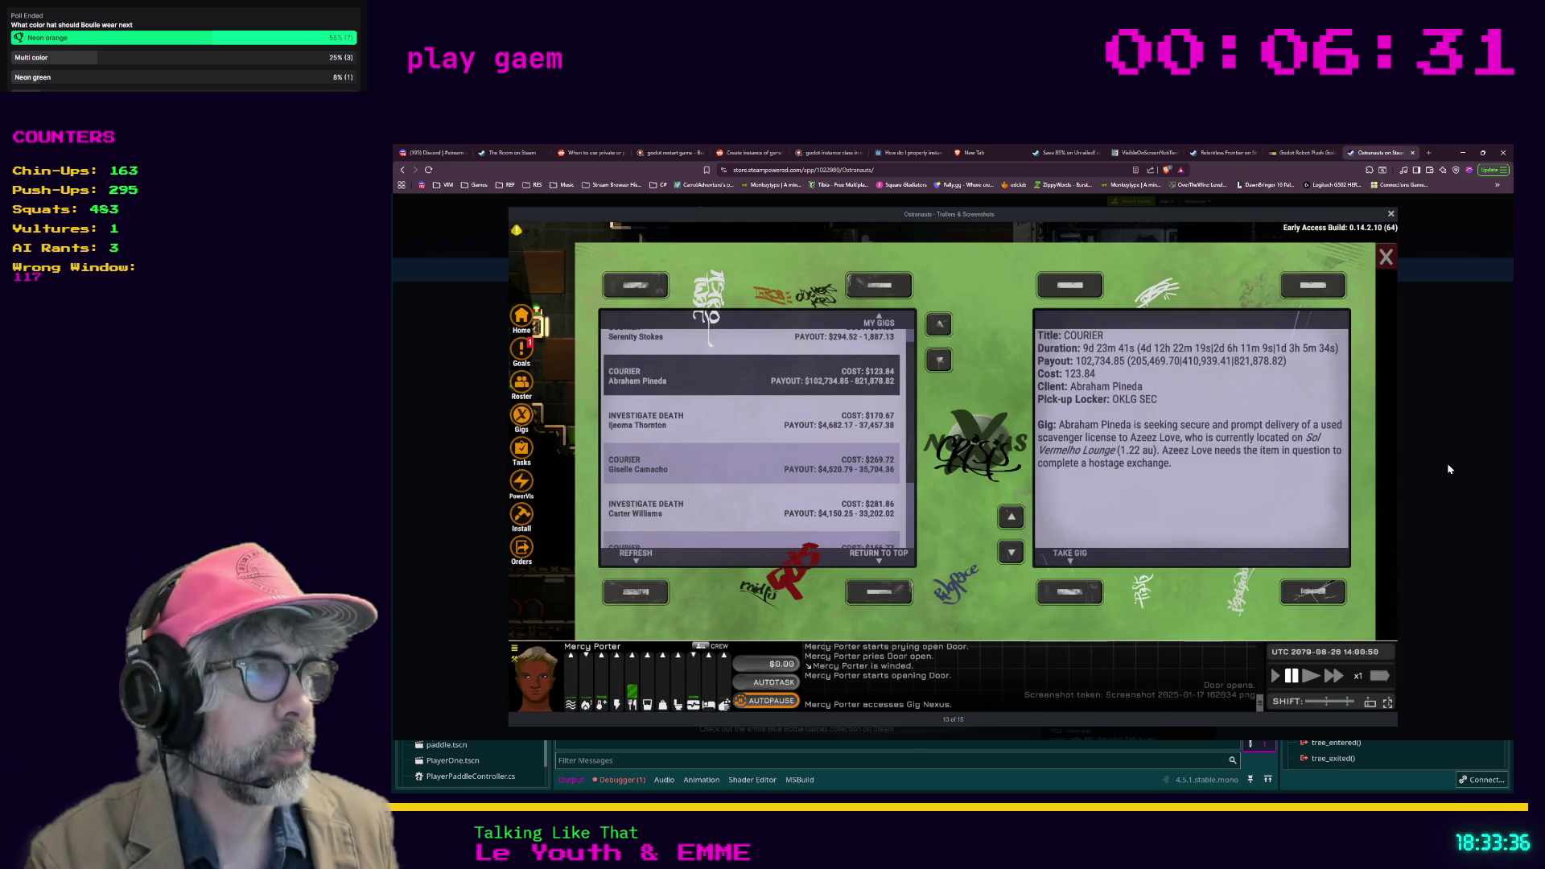
{"action": "left_click", "coordinate": [1447, 462]}
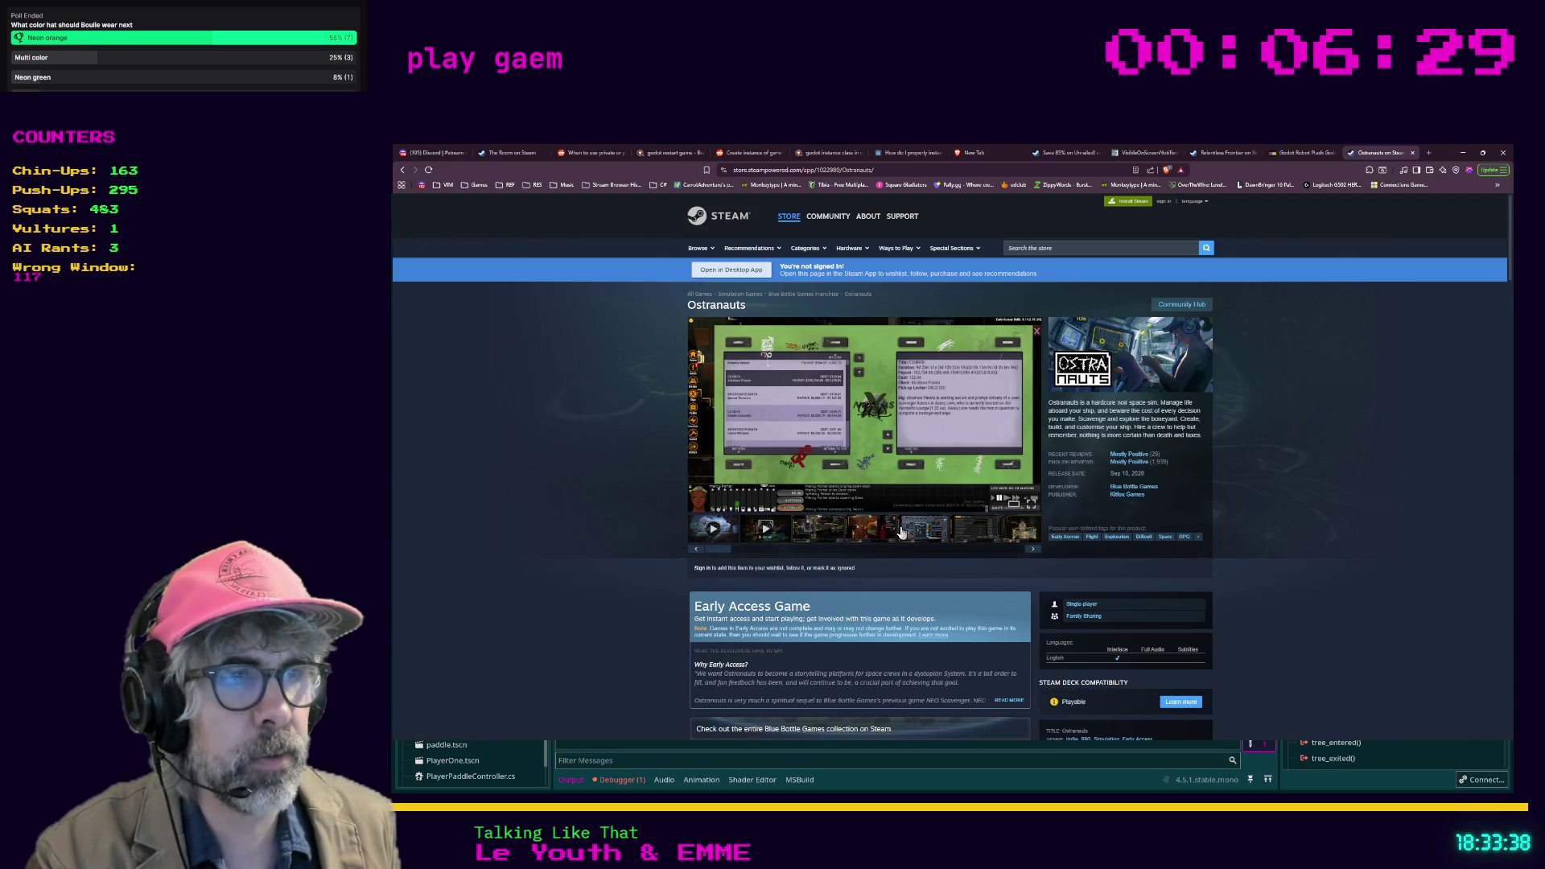
{"action": "left_click", "coordinate": [779, 169]}
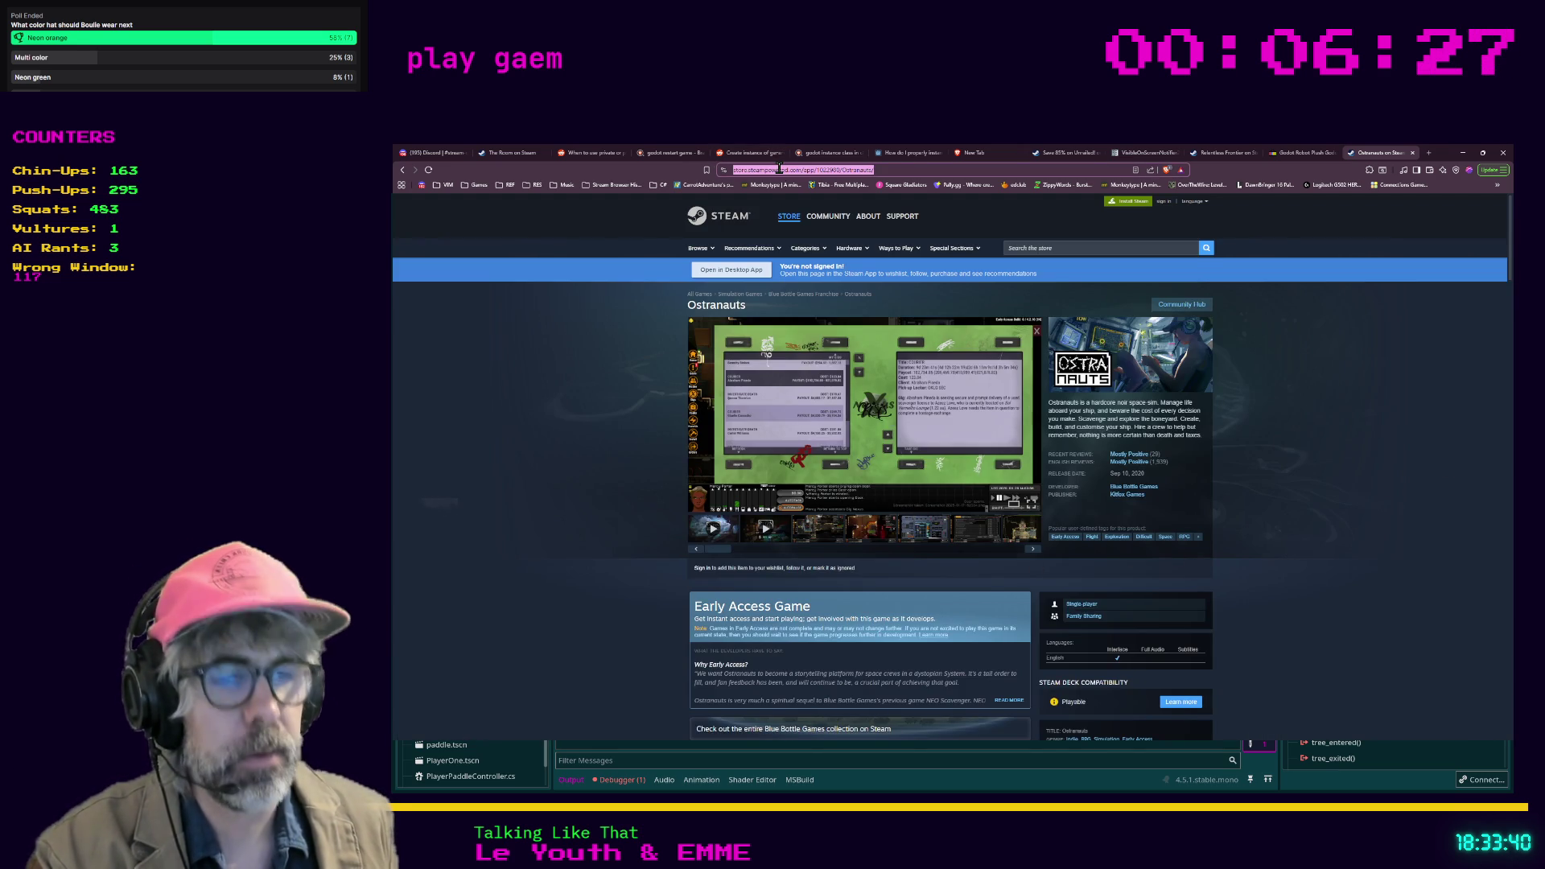
{"action": "scroll", "coordinate": [568, 333], "scroll_direction": "down", "scroll_amount": 3}
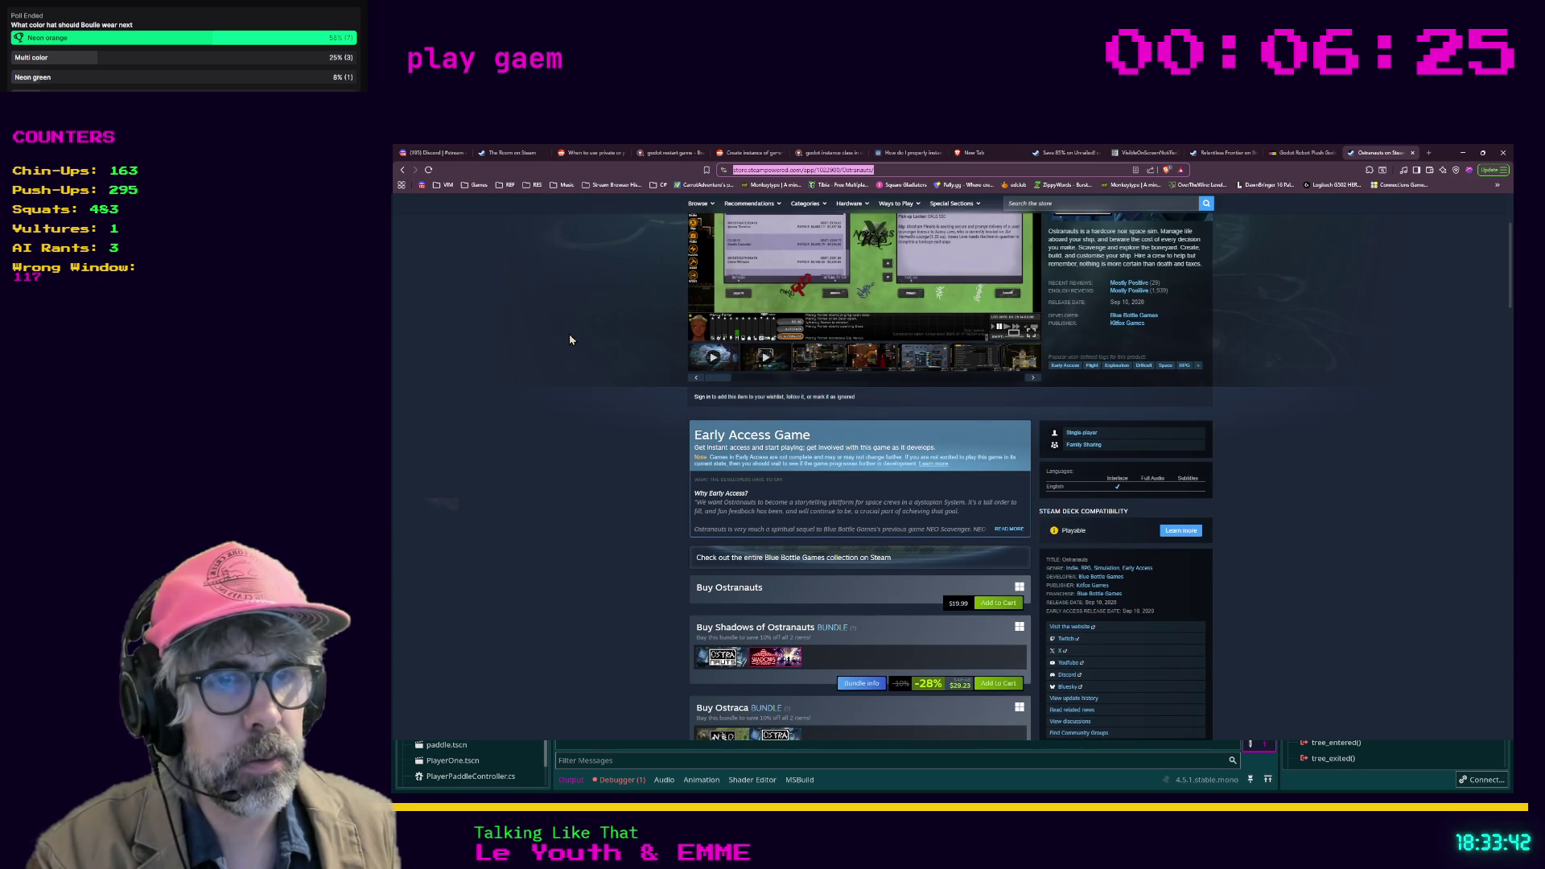